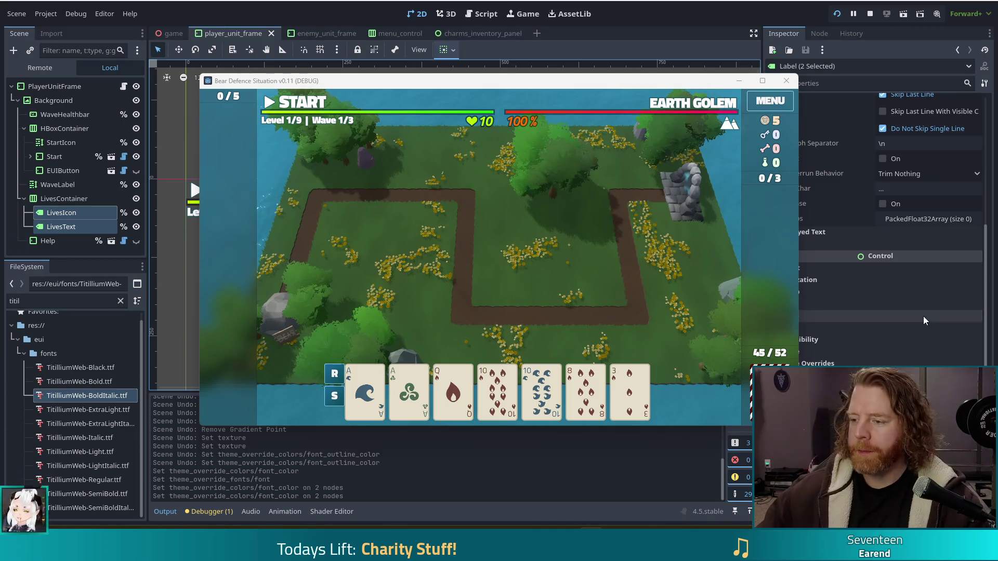
Bring the editor in front of the running game and show the enemy_unit_frame scene.
{"action": "mouse_move", "coordinate": [519, 125]}
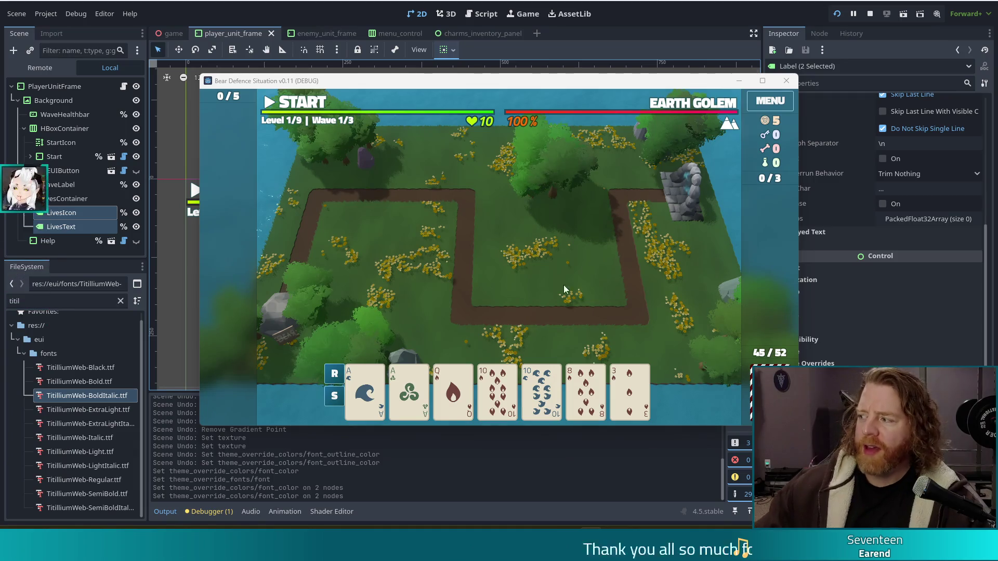
{"action": "mouse_move", "coordinate": [414, 115]}
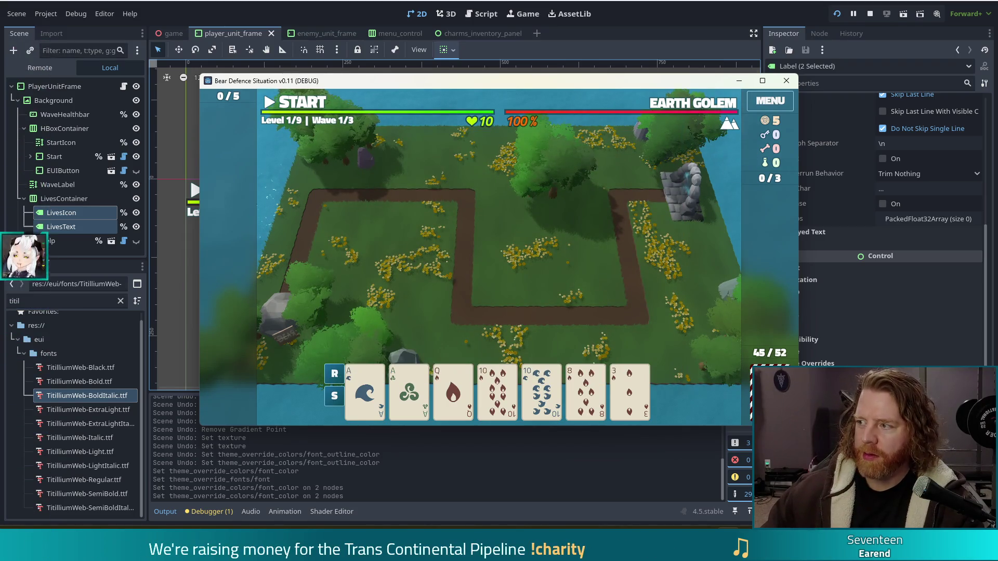
{"action": "left_click", "coordinate": [189, 176]}
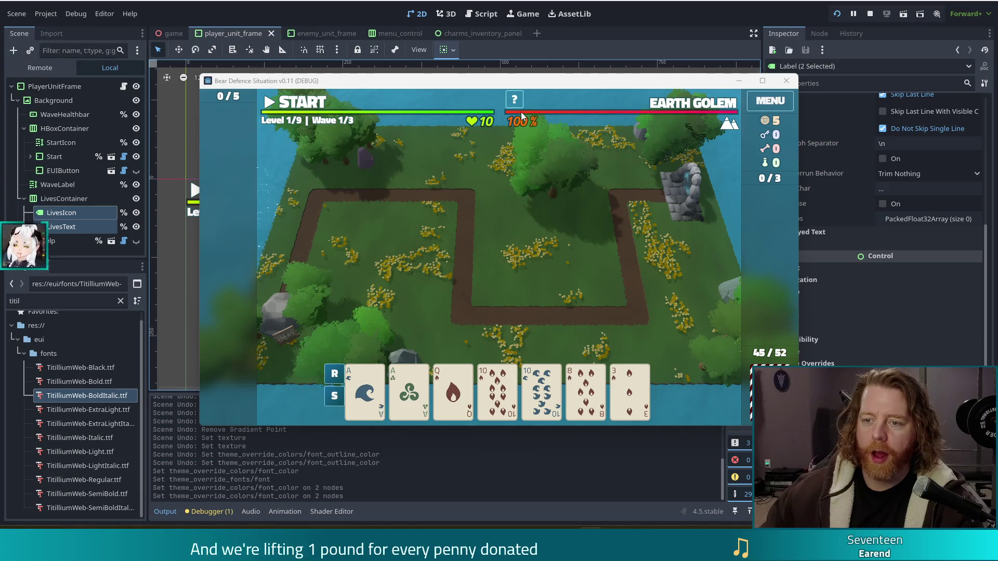
{"action": "left_click", "coordinate": [307, 36]}
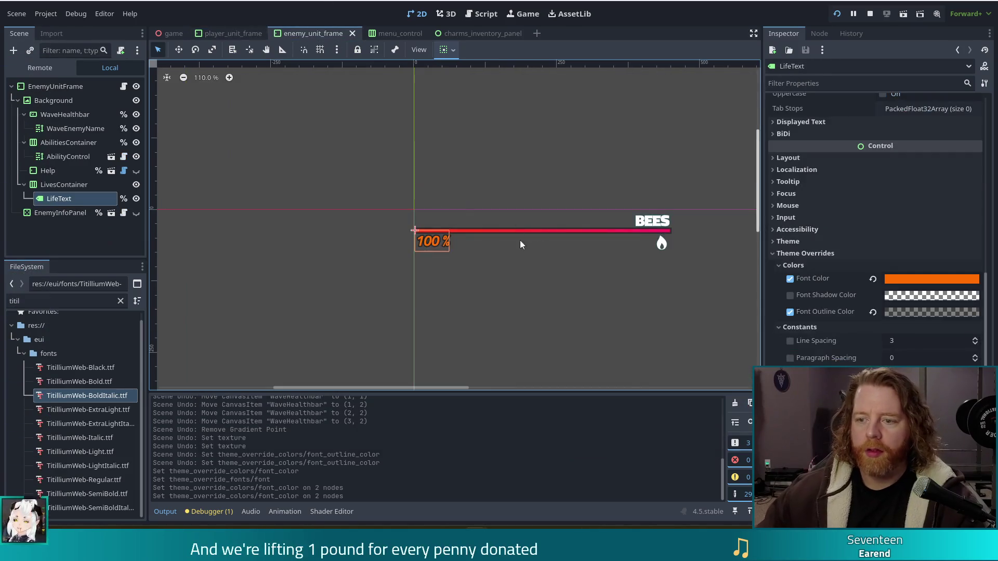
Recolour the enemy WaveHealthbar gradient's first stop from red to orange ff7303.
{"action": "scroll", "coordinate": [442, 251], "scroll_direction": "up", "scroll_amount": 4}
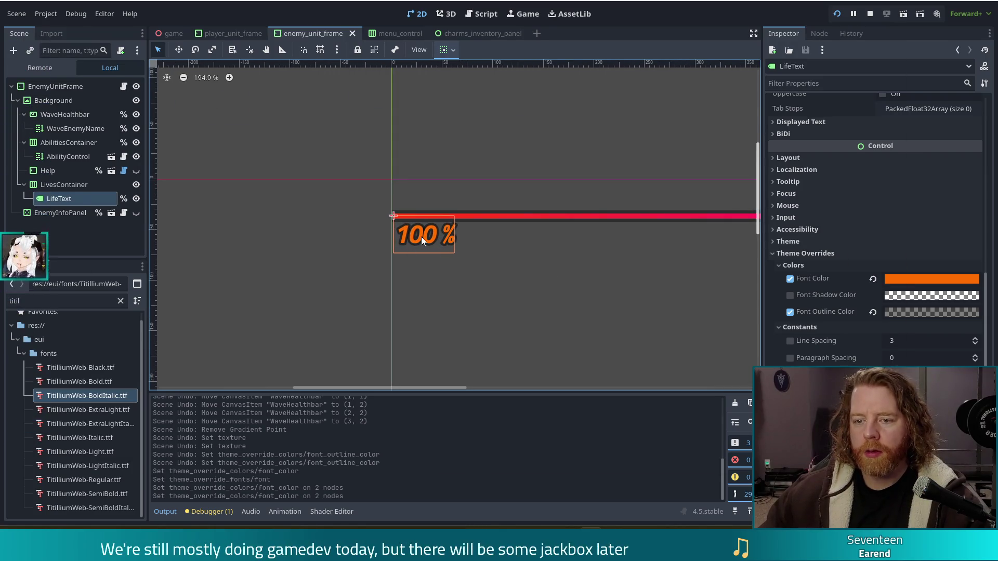
{"action": "left_click", "coordinate": [467, 221]}
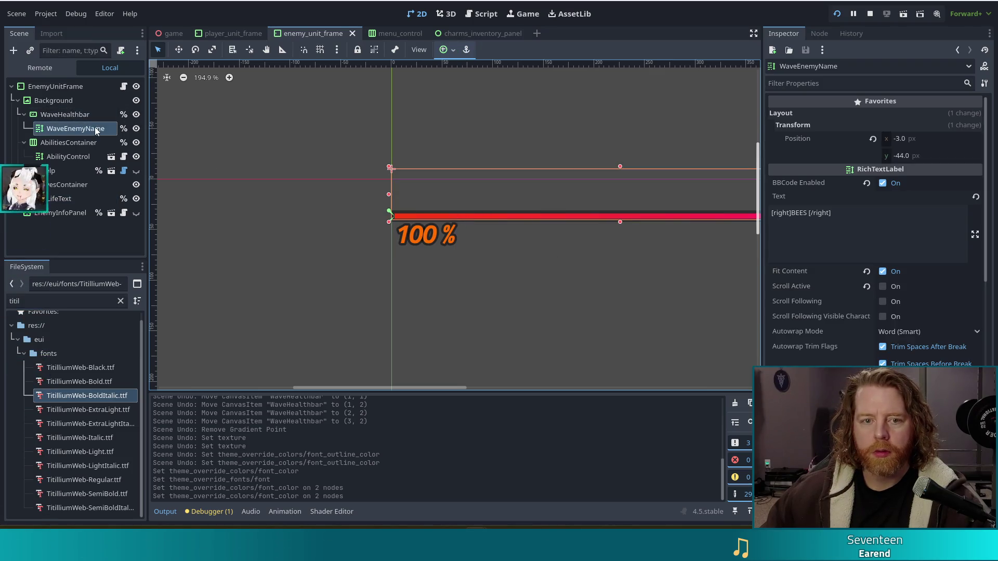
{"action": "left_click", "coordinate": [71, 115]}
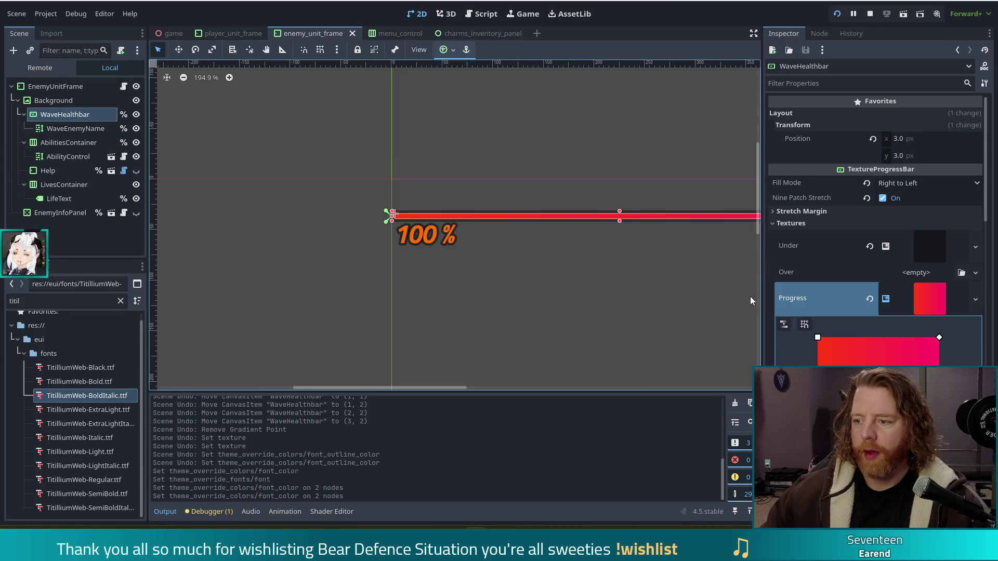
{"action": "scroll", "coordinate": [793, 355], "scroll_direction": "down", "scroll_amount": 2}
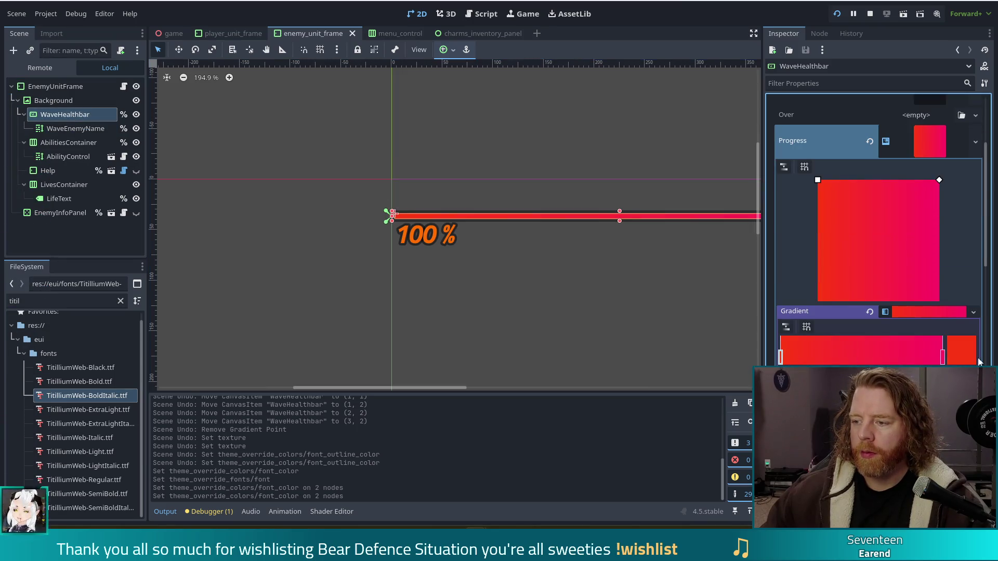
{"action": "left_click", "coordinate": [975, 359]}
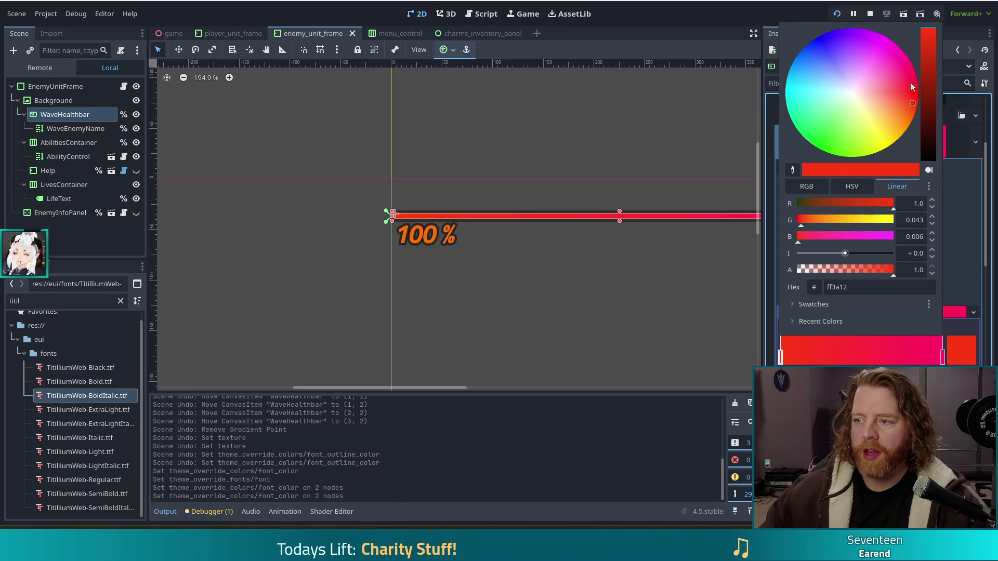
{"action": "left_click_drag", "start_coordinate": [913, 102], "coordinate": [912, 123]}
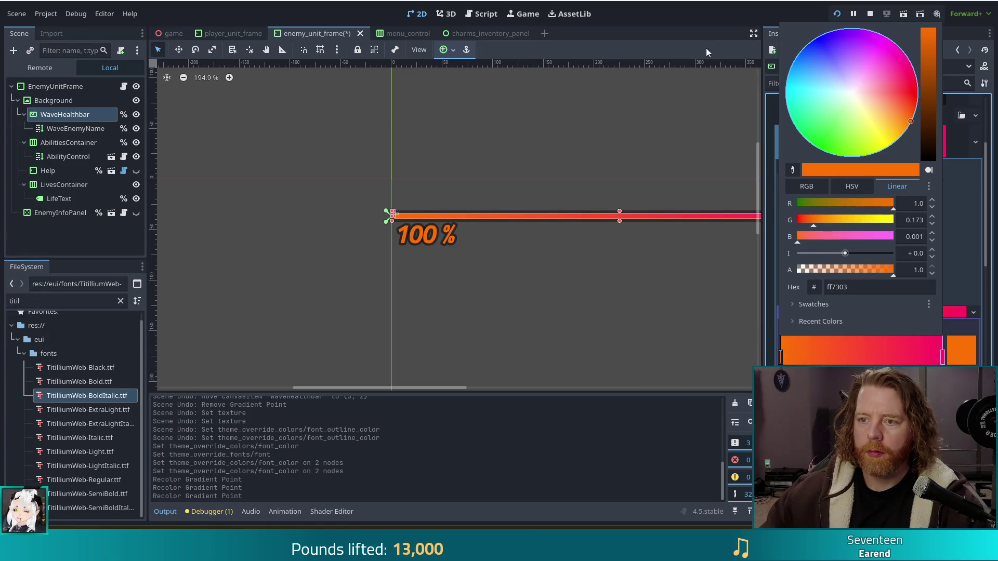
{"action": "left_click", "coordinate": [620, 189]}
Save enemy_unit_frame and switch to the player_unit_frame scene.
{"action": "left_click", "coordinate": [439, 337]}
{"action": "key", "text": "ctrl+s"}
{"action": "left_click", "coordinate": [241, 33]}
{"action": "scroll", "coordinate": [478, 242], "scroll_direction": "up", "scroll_amount": 5}
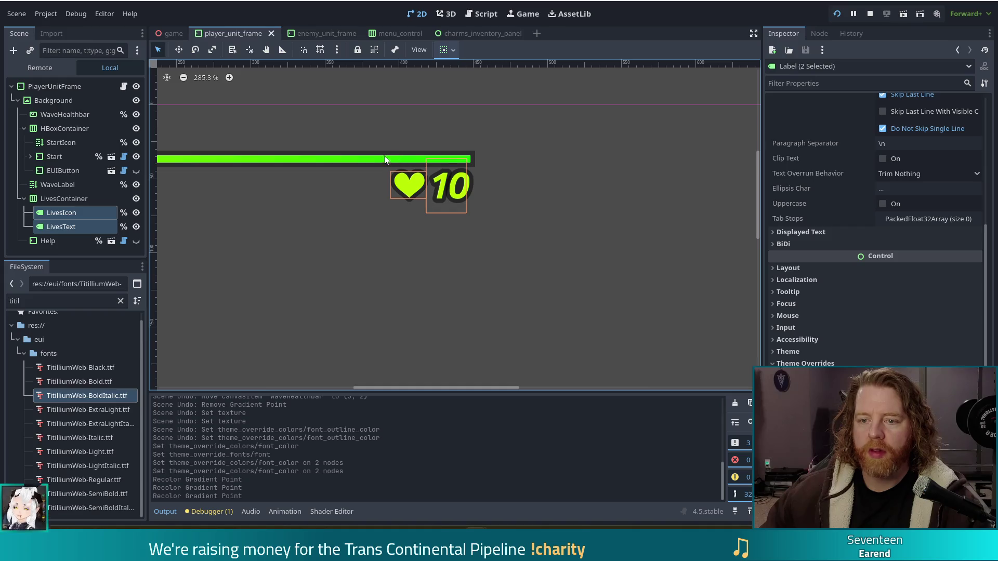
Move a stop in the player WaveHealthbar's green progress gradient to reshape the blend.
{"action": "left_click", "coordinate": [378, 165]}
{"action": "left_click", "coordinate": [915, 298]}
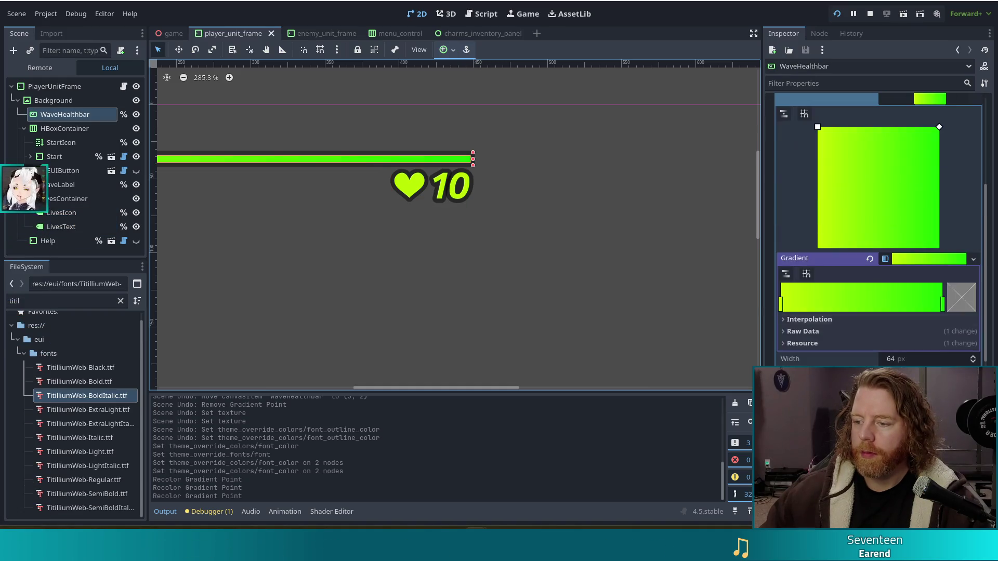
{"action": "left_click", "coordinate": [781, 304]}
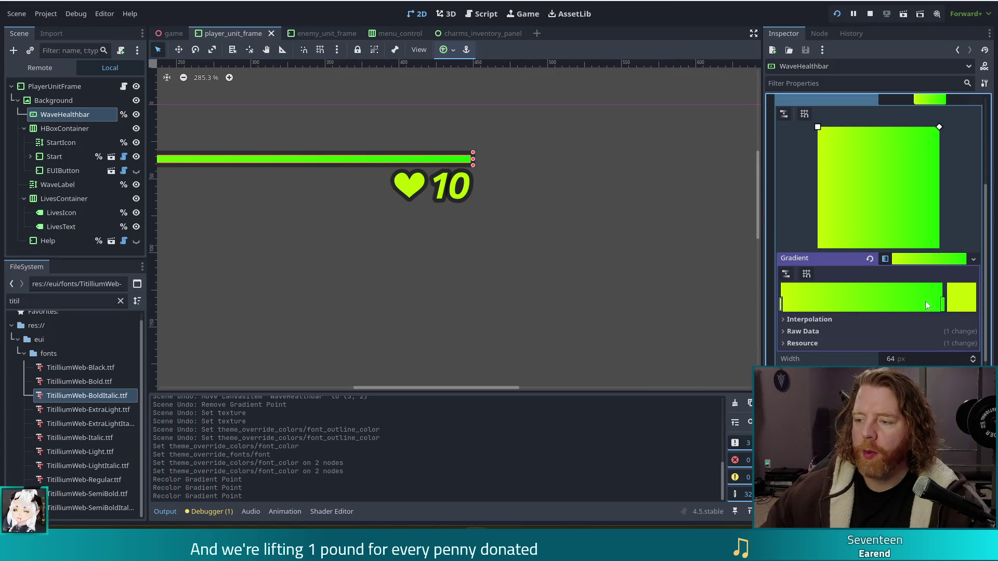
{"action": "left_click_drag", "start_coordinate": [944, 308], "coordinate": [782, 306]}
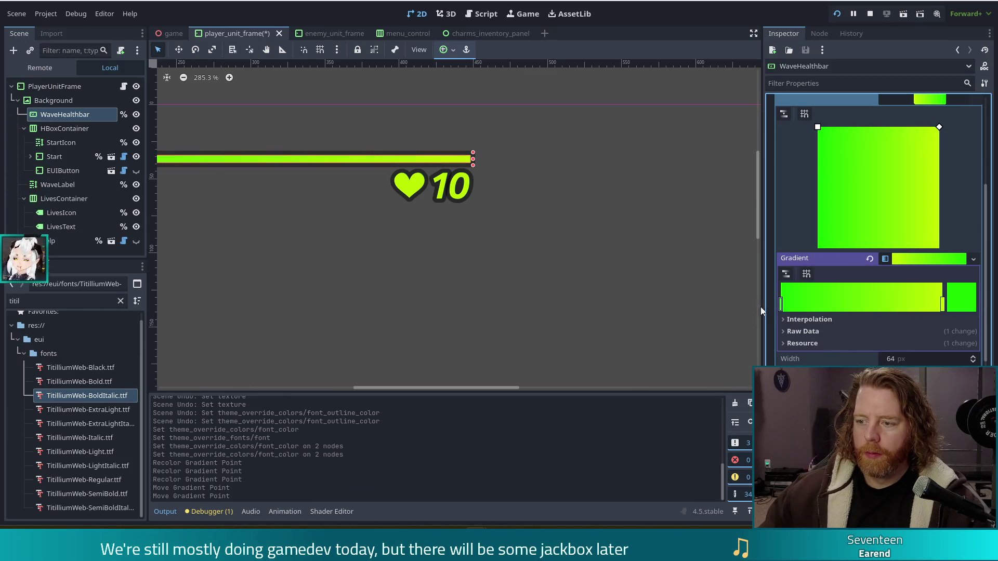
{"action": "scroll", "coordinate": [377, 270], "scroll_direction": "down", "scroll_amount": 5}
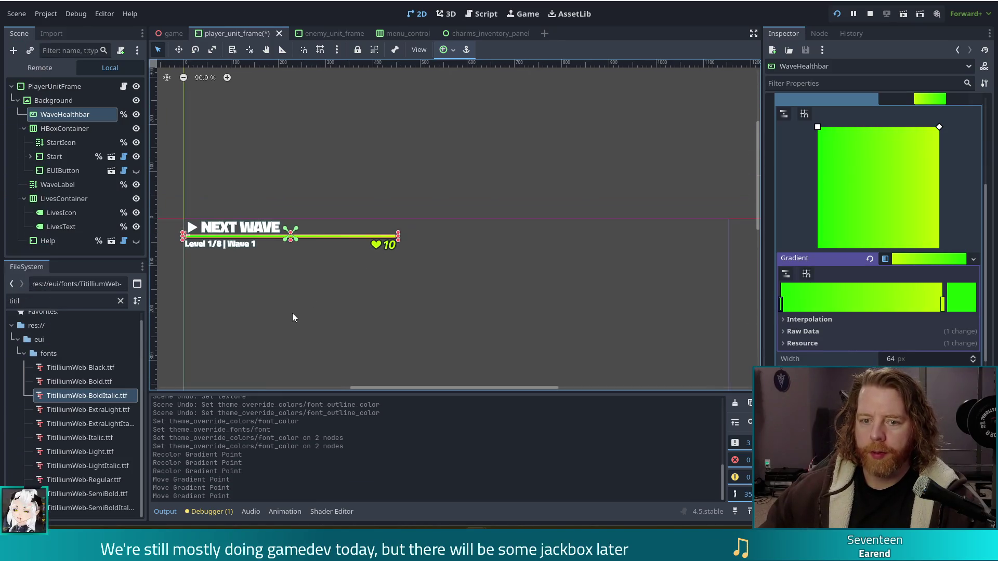
{"action": "scroll", "coordinate": [308, 269], "scroll_direction": "up", "scroll_amount": 5}
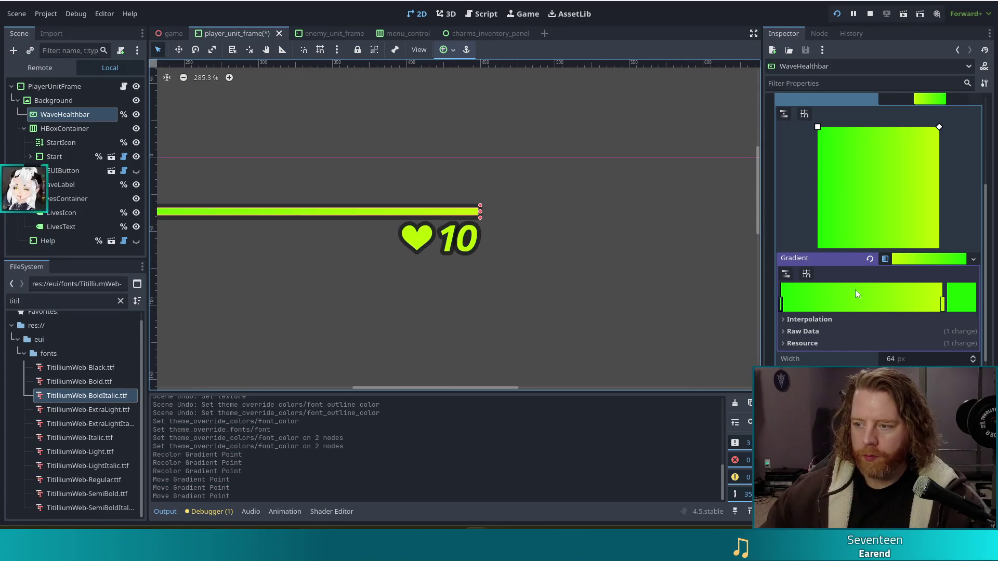
Recolour the gradient's right stop to lime a3ff00 and run the project.
{"action": "left_click", "coordinate": [943, 306]}
{"action": "left_click", "coordinate": [957, 300]}
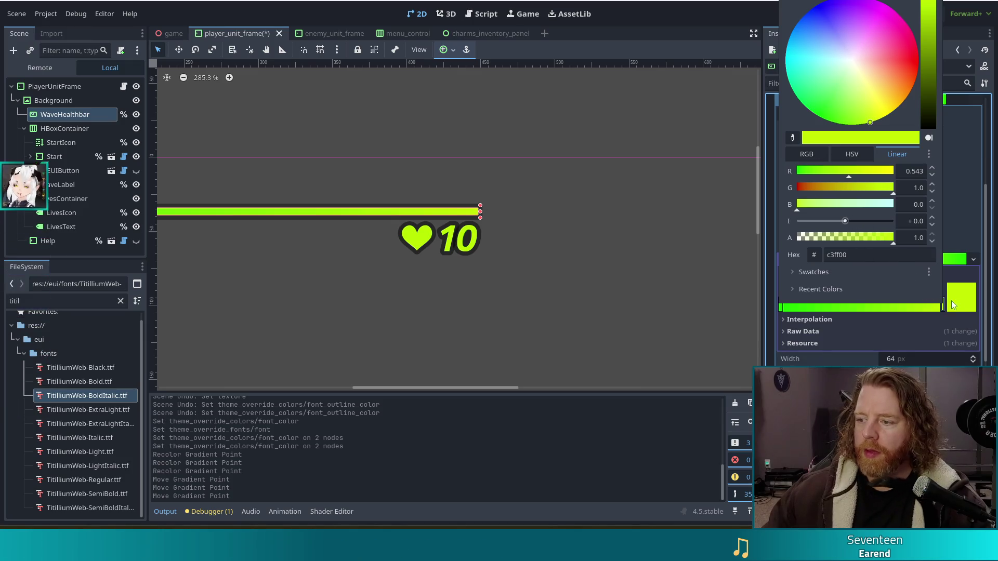
{"action": "left_click_drag", "start_coordinate": [871, 125], "coordinate": [863, 127]}
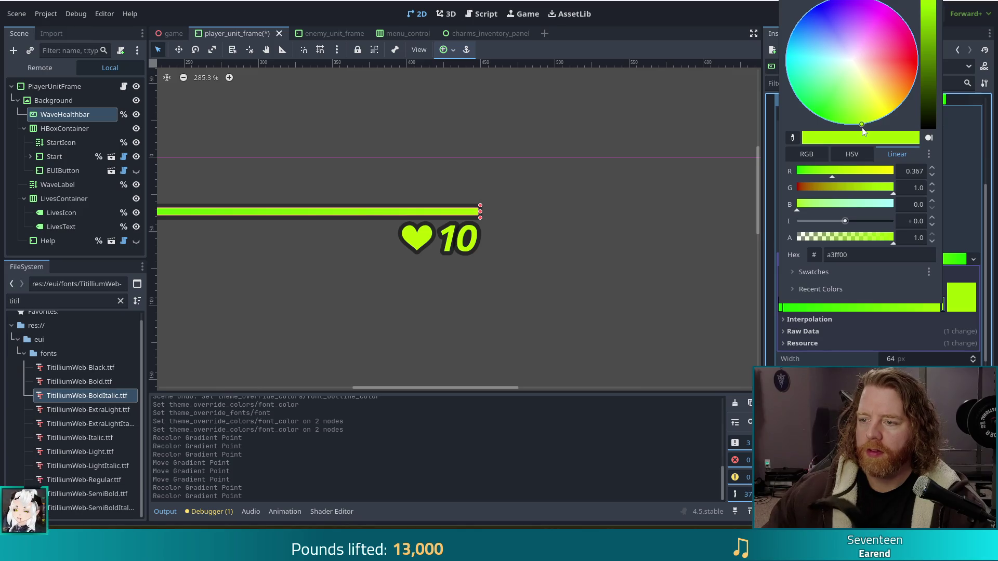
{"action": "left_click", "coordinate": [640, 123]}
{"action": "left_click", "coordinate": [837, 14]}
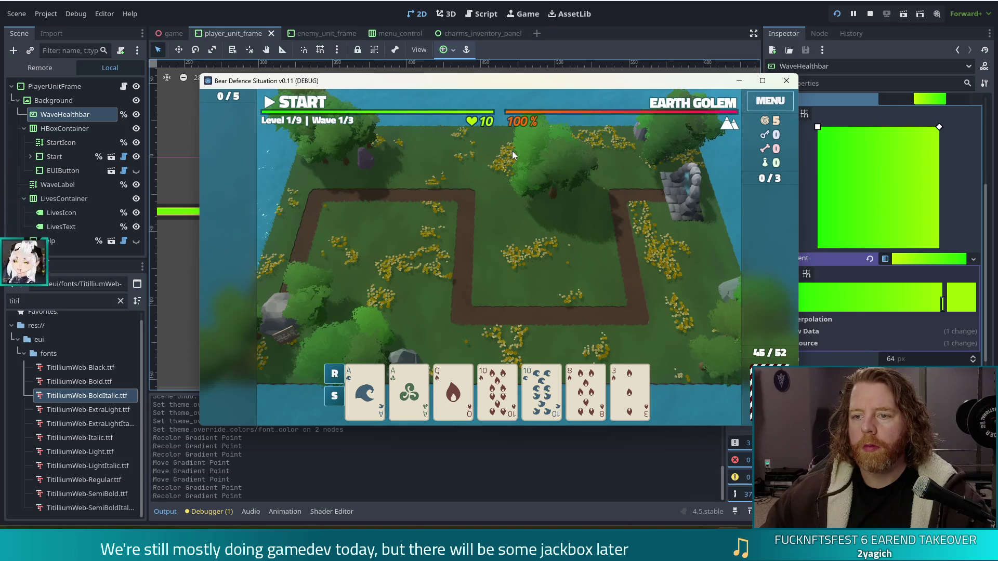
Toggle the game window fullscreen and back, then return the editor to enemy_unit_frame.
{"action": "left_click", "coordinate": [763, 80]}
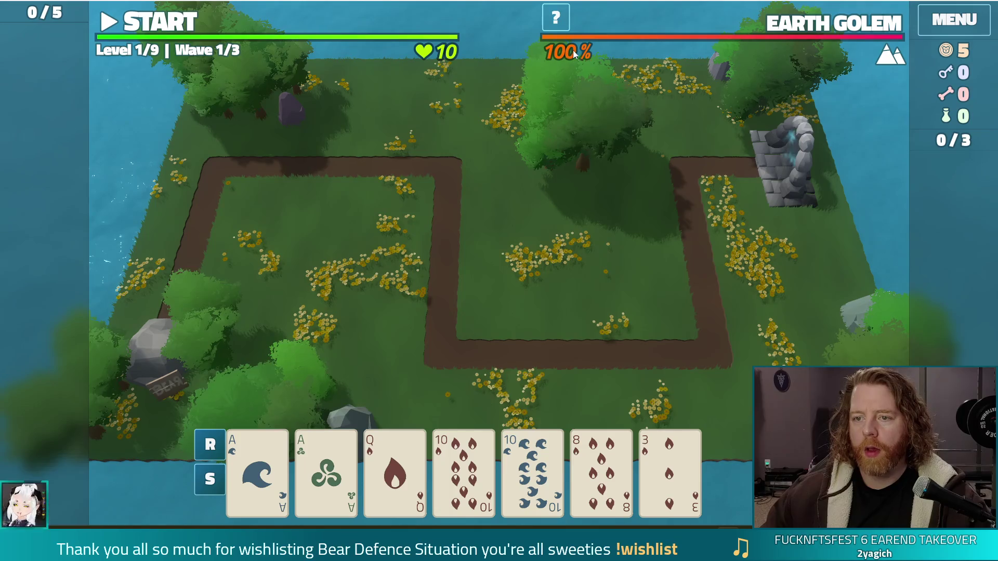
{"action": "key", "text": "F11"}
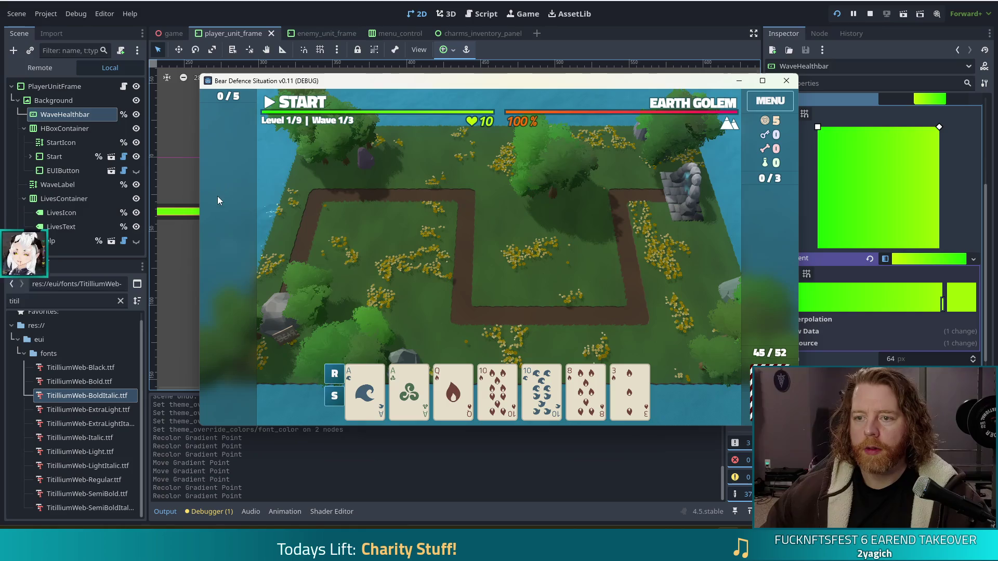
{"action": "left_click", "coordinate": [320, 33]}
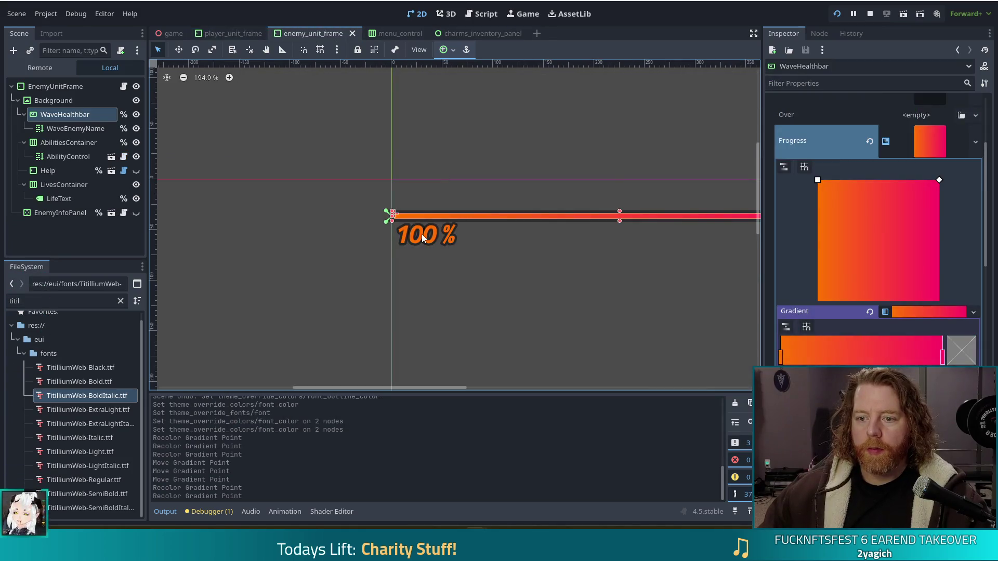
Adjust the '100 %' LifeText label's outline size, then switch the editor to player_unit_frame.
{"action": "left_click", "coordinate": [422, 234]}
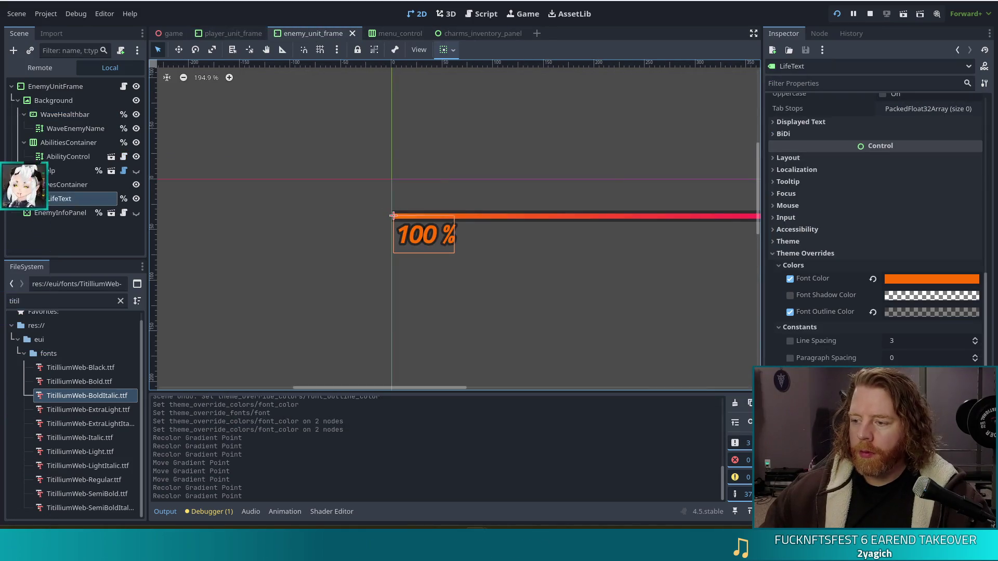
{"action": "key", "text": "Return"}
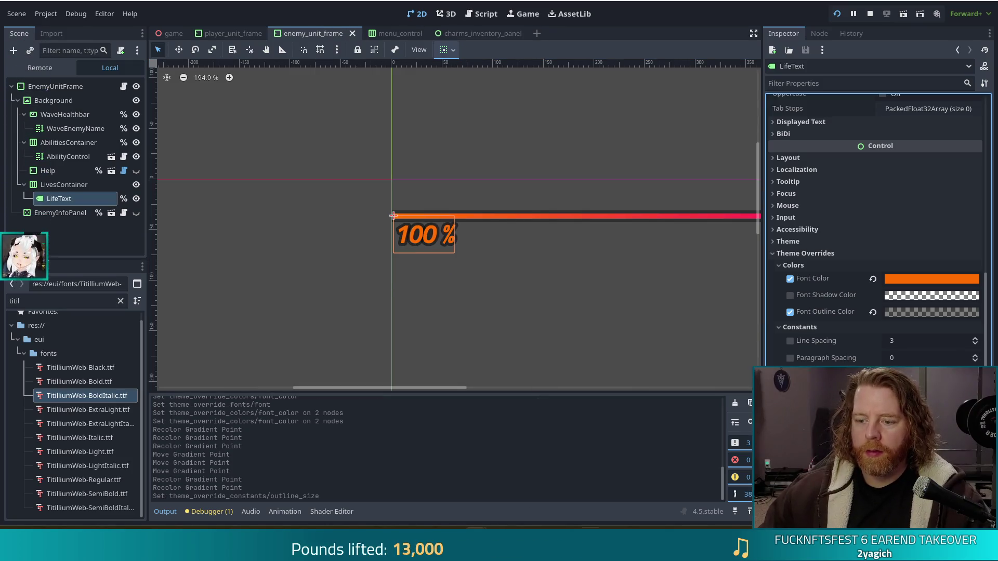
{"action": "left_click", "coordinate": [715, 487]}
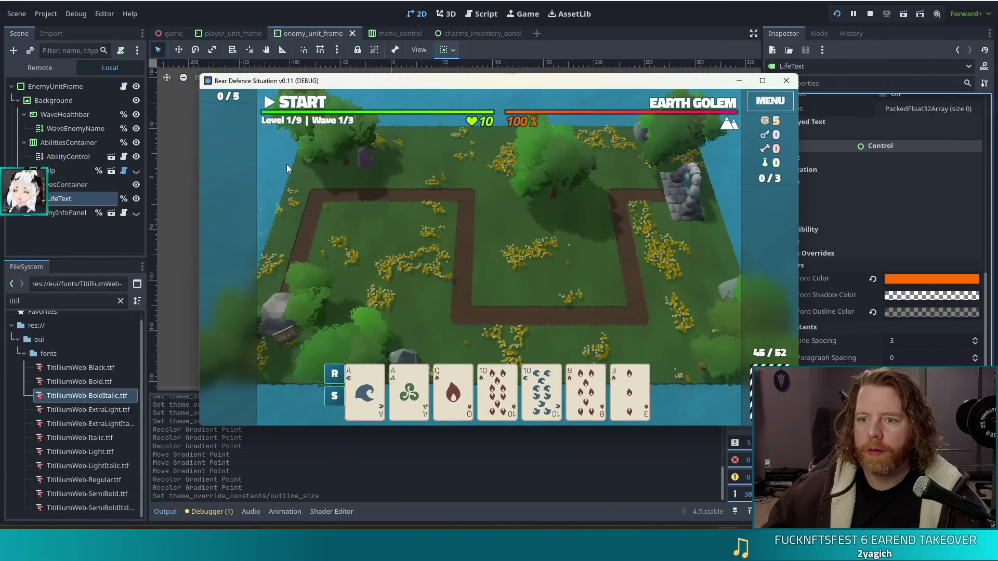
{"action": "mouse_move", "coordinate": [538, 123]}
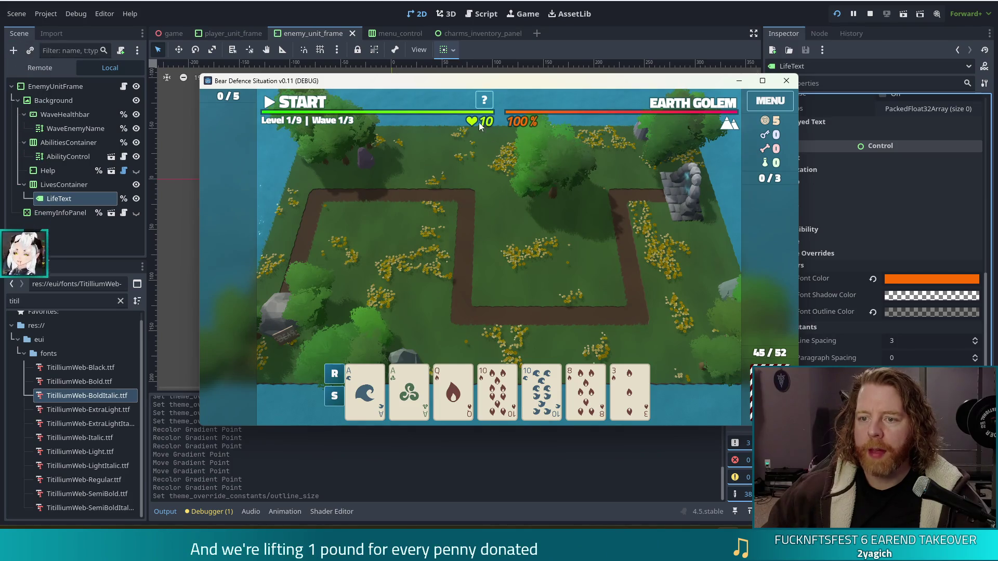
{"action": "left_click", "coordinate": [217, 32]}
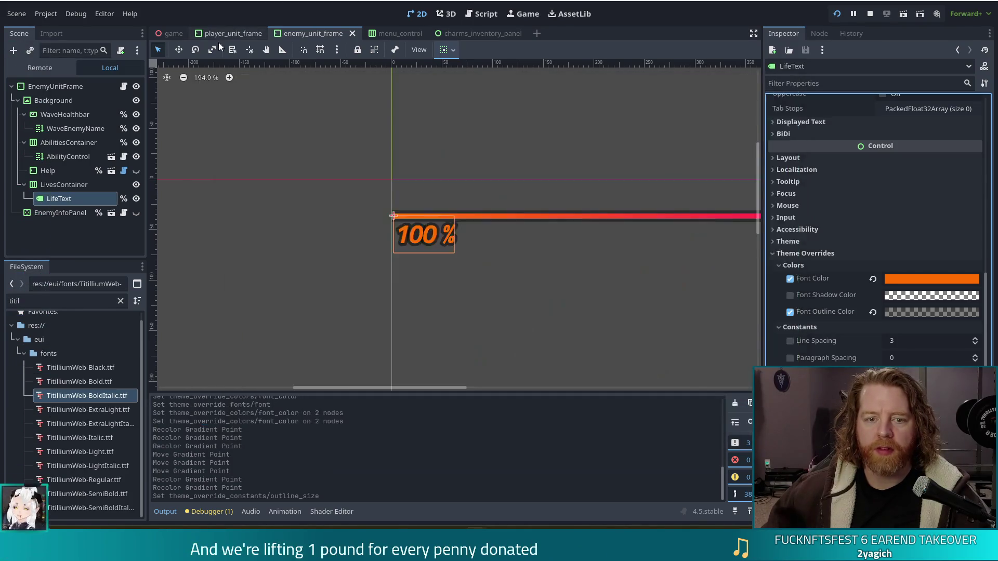
{"action": "left_click", "coordinate": [220, 34]}
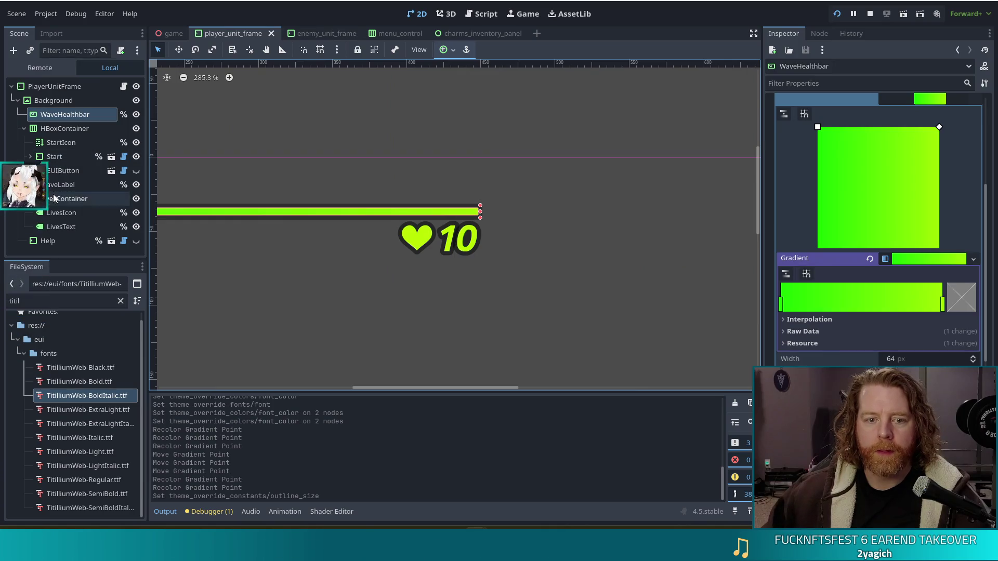
Nudge LivesContainer left to (386, 2) and save player_unit_frame.
{"action": "left_click", "coordinate": [57, 198]}
{"action": "key", "text": "Left"}
{"action": "key", "text": "Left"}
{"action": "key", "text": "Left"}
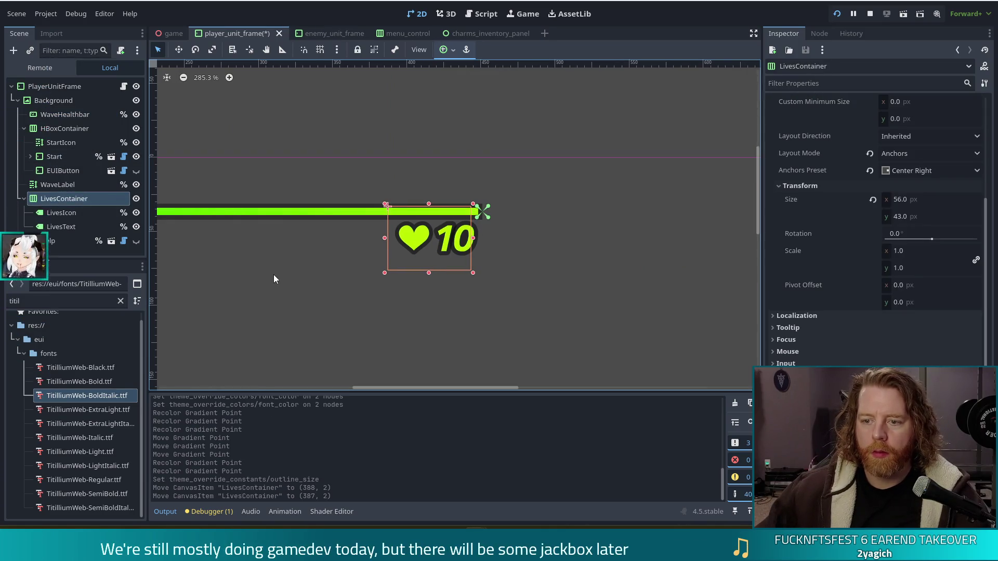
{"action": "key", "text": "ctrl+s"}
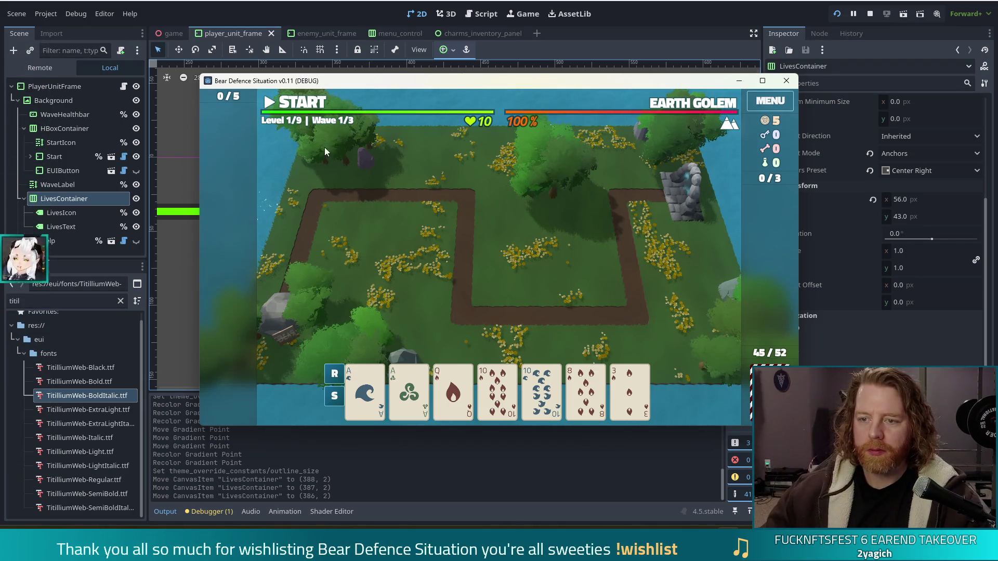
Toggle the running game fullscreen and back, then bring the editor forward.
{"action": "key", "text": "F11"}
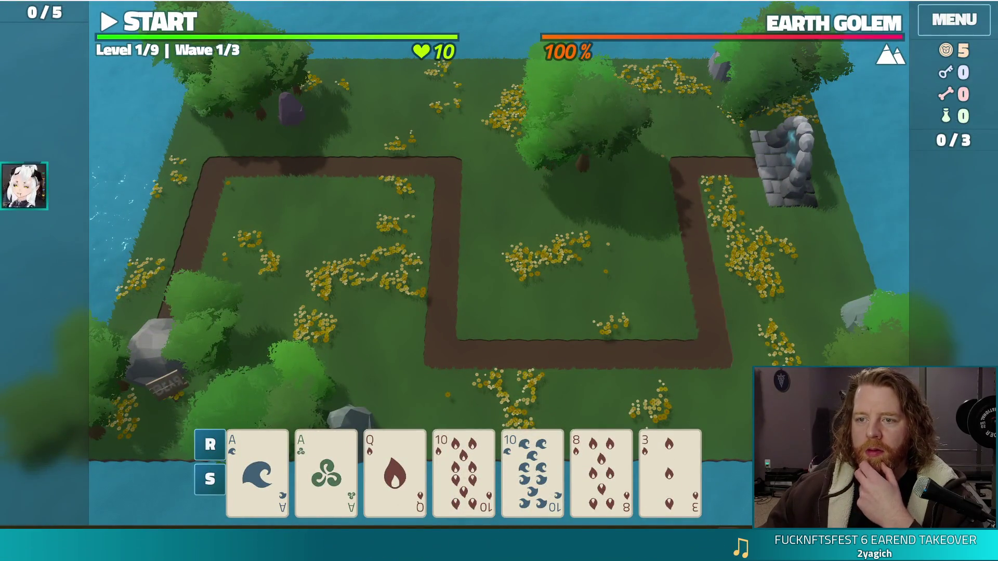
{"action": "key", "text": "F11"}
{"action": "left_click", "coordinate": [476, 3]}
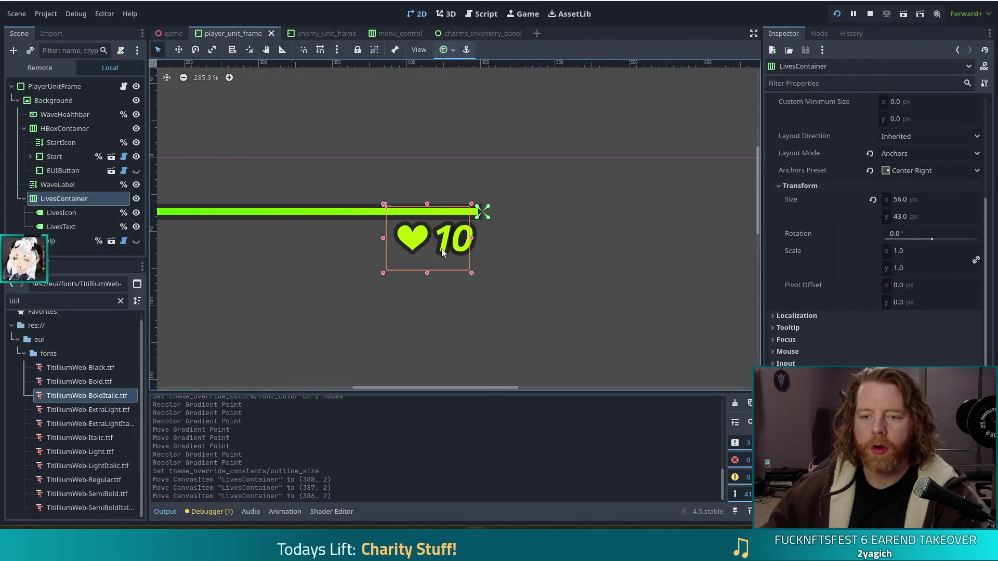
Nudge LivesContainer one pixel right to (387, 2), save, and relaunch the game.
{"action": "key", "text": "Right"}
{"action": "key", "text": "ctrl+s"}
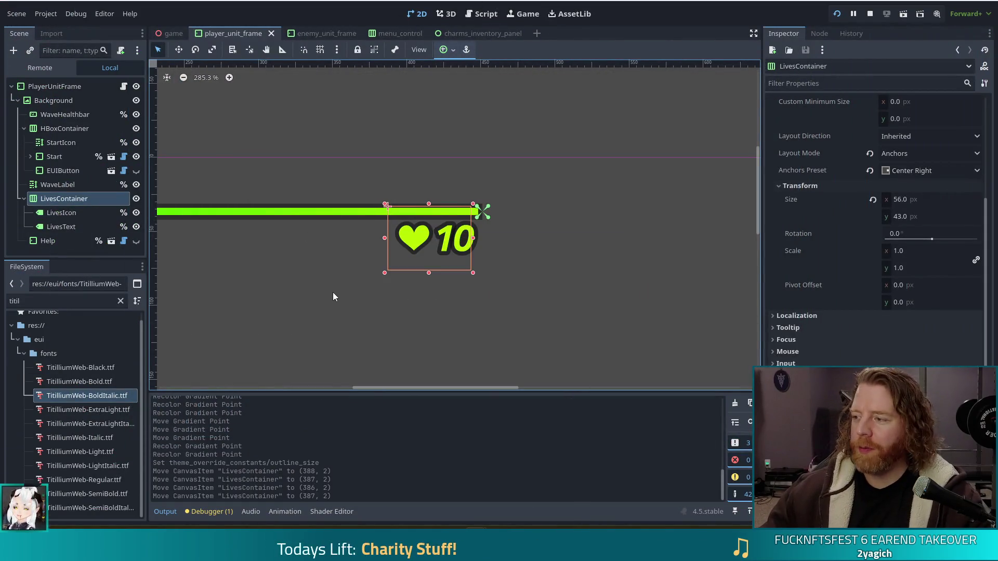
{"action": "key", "text": "F5"}
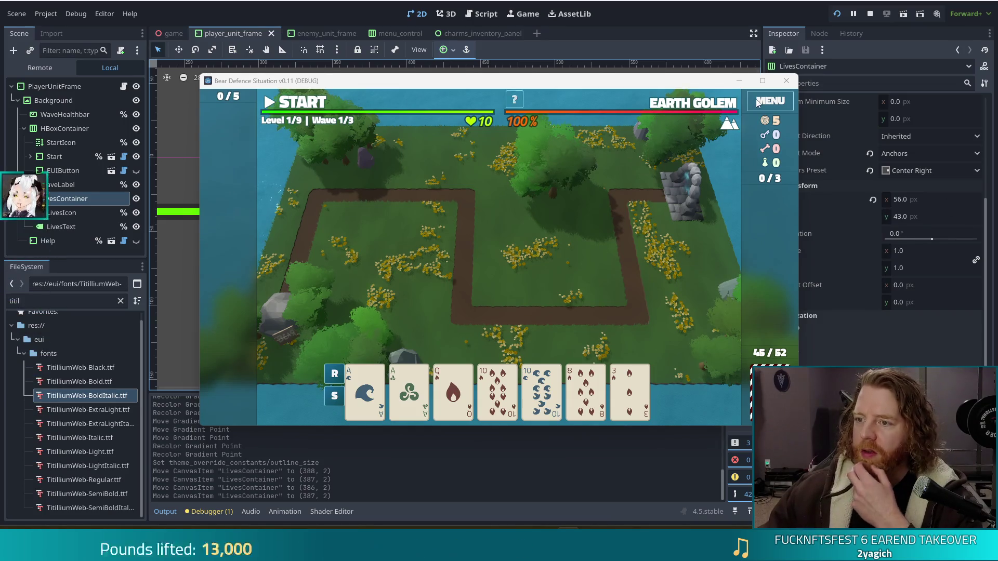
Open the game's Settings panel with Escape to view its placeholder text, then close it.
{"action": "key", "text": "Escape"}
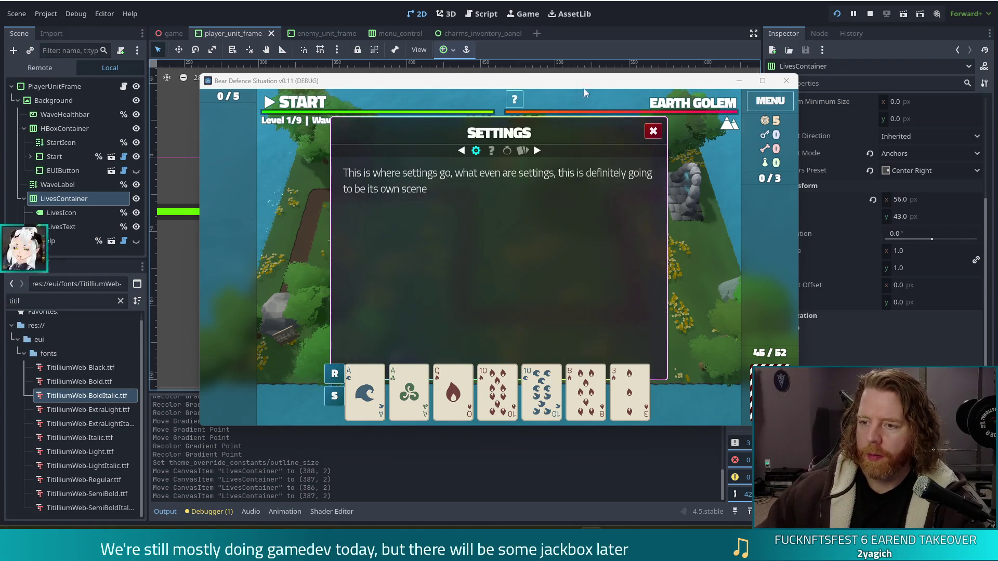
{"action": "left_click", "coordinate": [654, 132]}
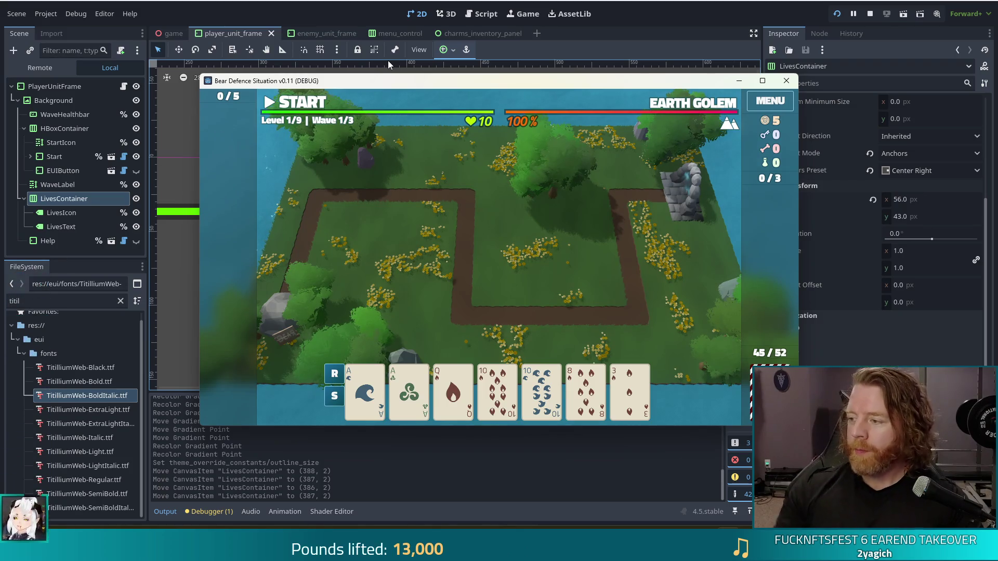
View the Godot Docs ProjectSettings class page in the browser.
{"action": "mouse_move", "coordinate": [660, 115]}
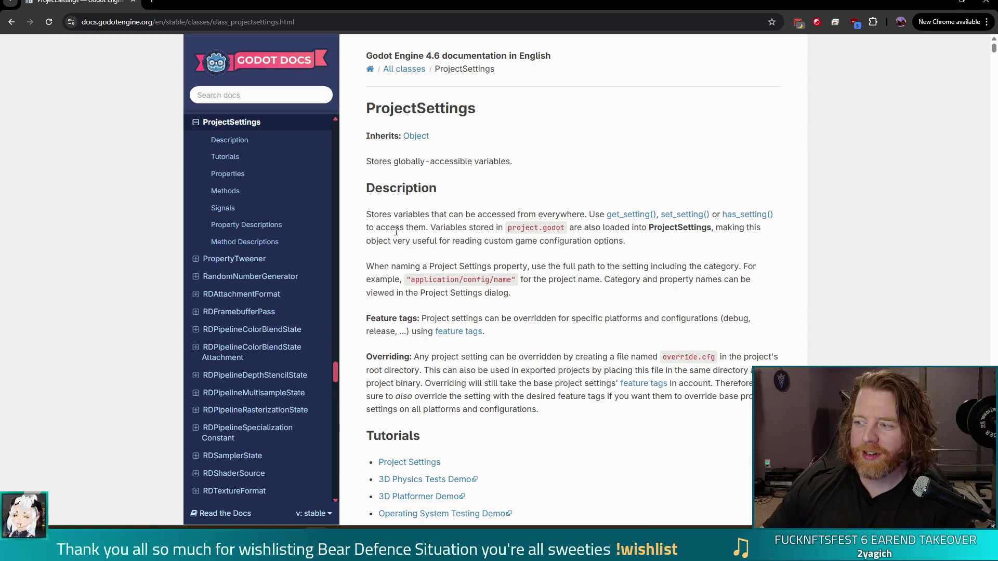
Scroll the Project Settings docs to highlight the display/window/size/mode set_setting line, then return to the game.
{"action": "scroll", "coordinate": [452, 279], "scroll_direction": "down", "scroll_amount": 3}
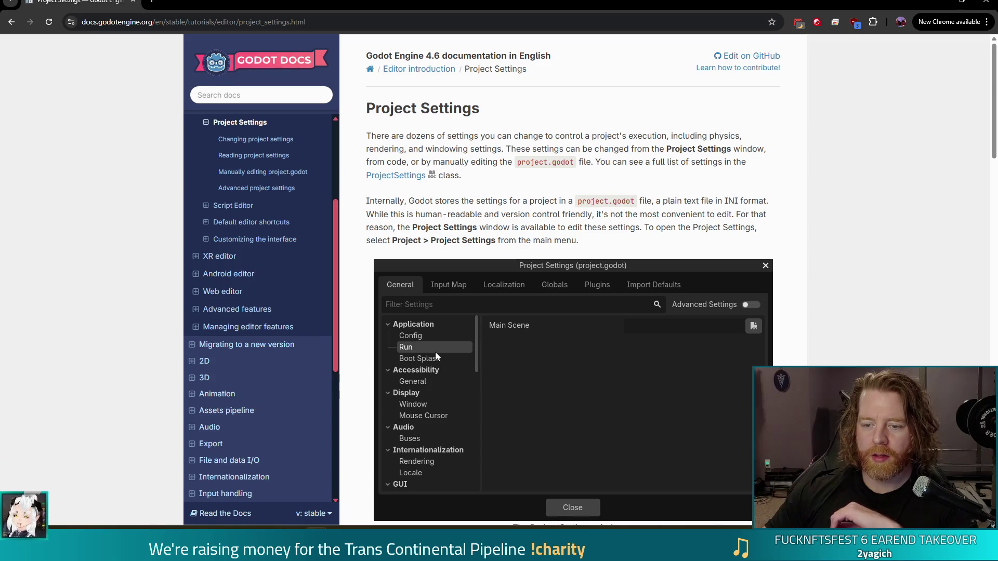
{"action": "scroll", "coordinate": [435, 351], "scroll_direction": "down", "scroll_amount": 8}
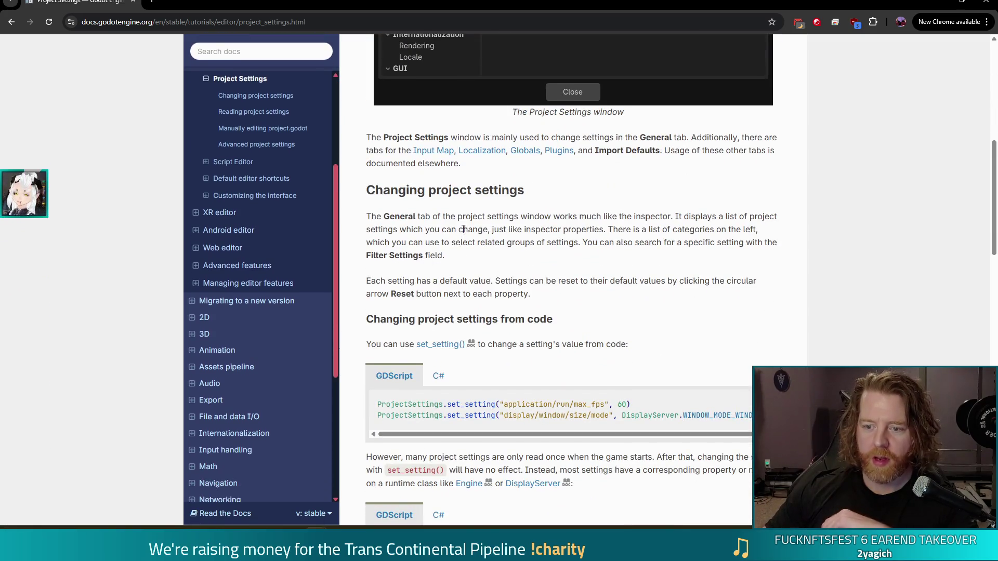
{"action": "scroll", "coordinate": [483, 306], "scroll_direction": "down", "scroll_amount": 3}
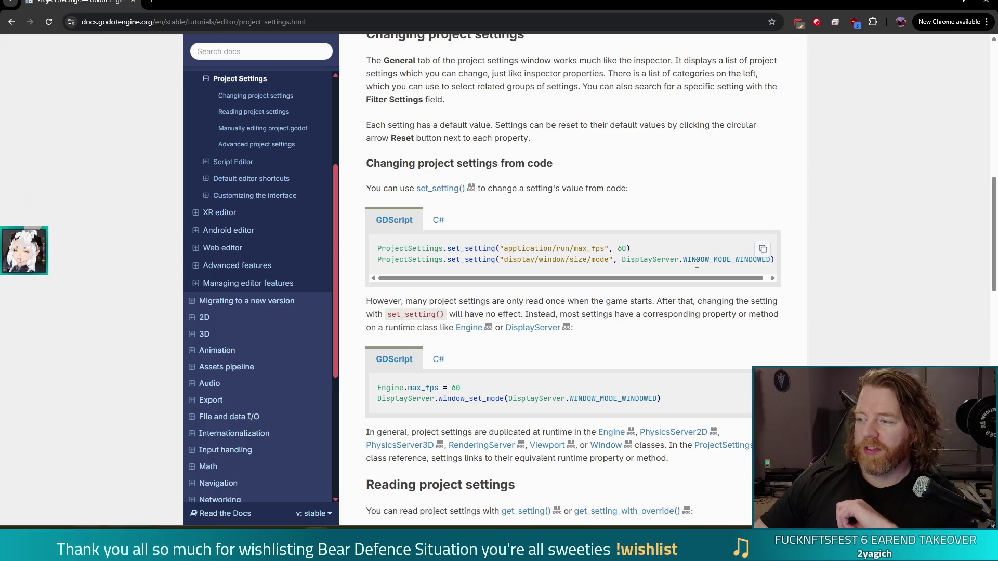
{"action": "left_click_drag", "start_coordinate": [378, 261], "coordinate": [773, 260]}
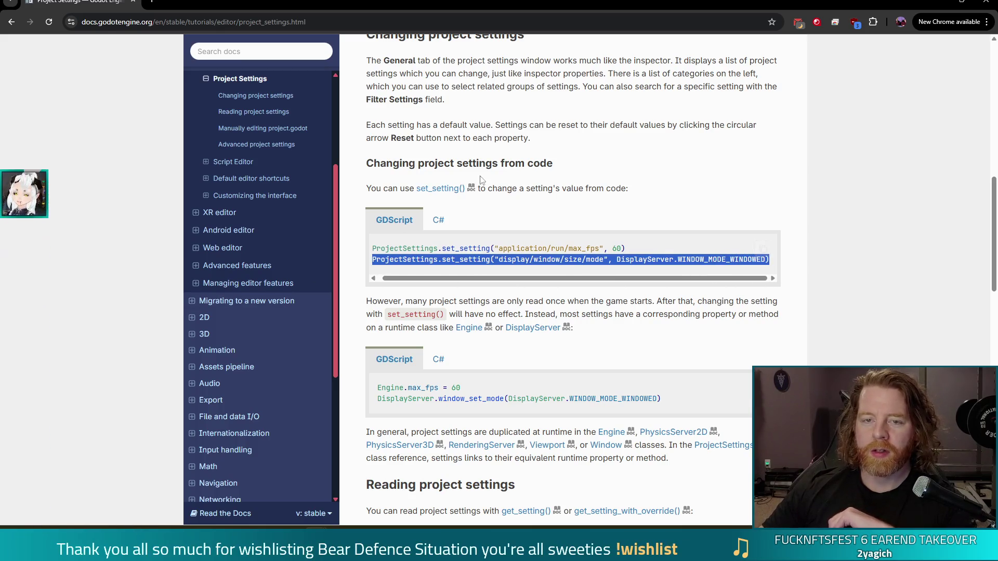
{"action": "key", "text": "alt+Tab"}
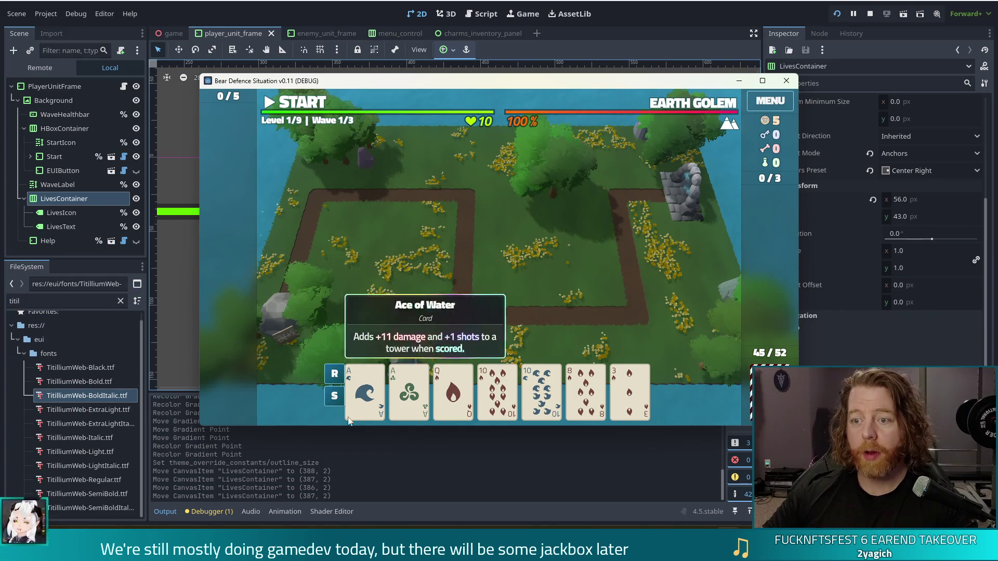
View the game's placeholder Settings panel with Escape, then stop the running project.
{"action": "key", "text": "Escape"}
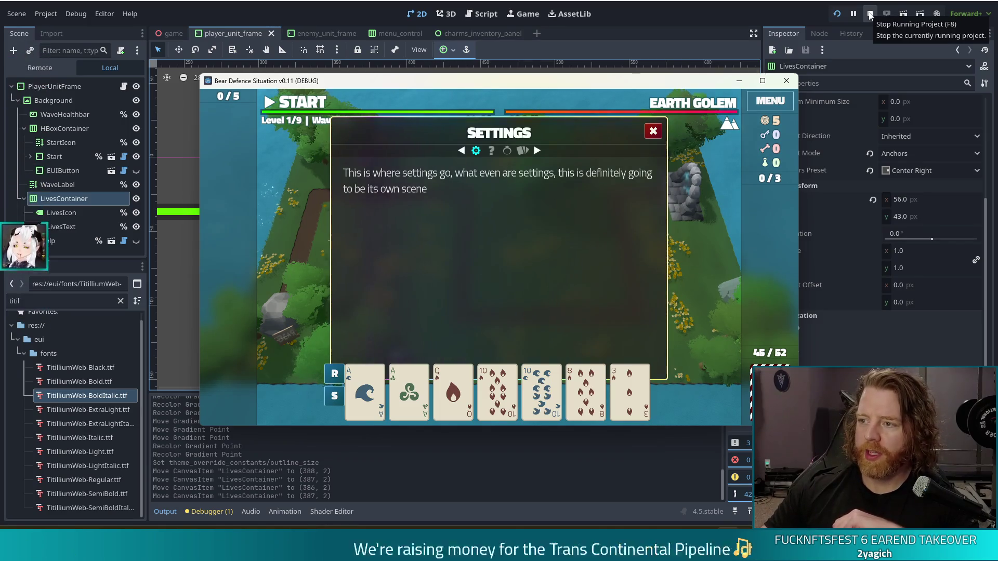
{"action": "left_click", "coordinate": [870, 15]}
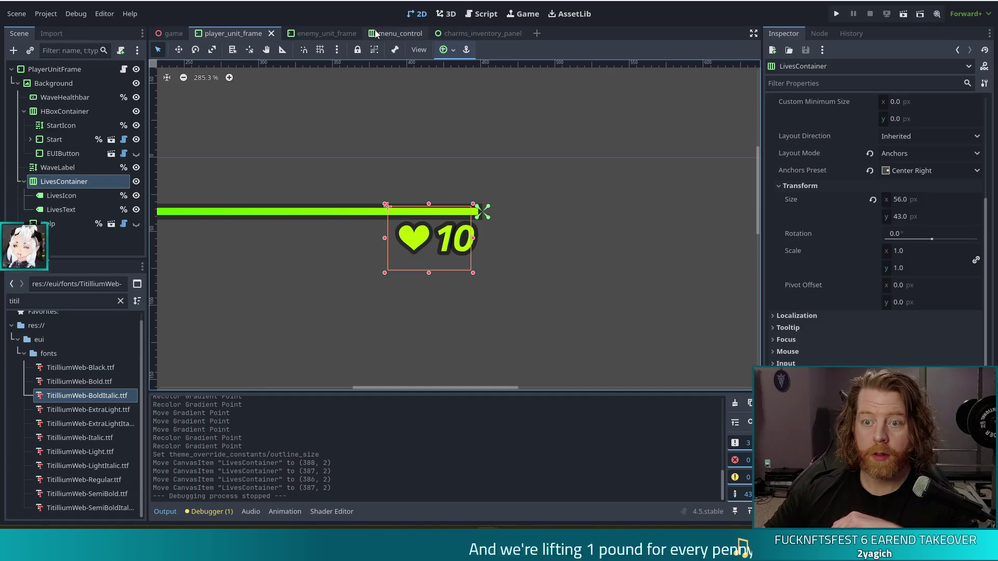
In menu_control, inspect SettingsContainer's ScrollContainer and placeholder RichTextLabel, then add a child to ScrollContainer.
{"action": "left_click", "coordinate": [400, 33]}
{"action": "left_click", "coordinate": [61, 83]}
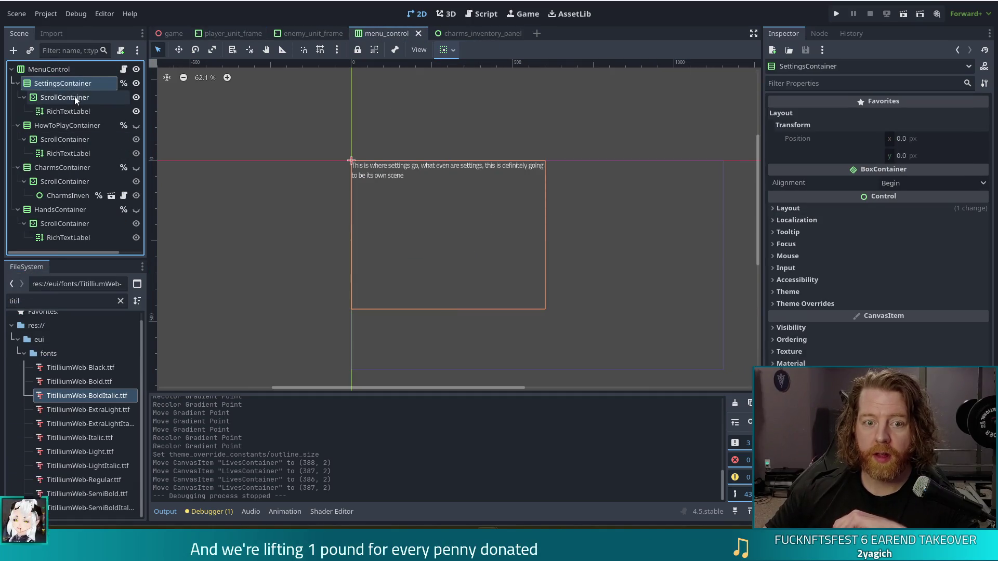
{"action": "left_click", "coordinate": [74, 96]}
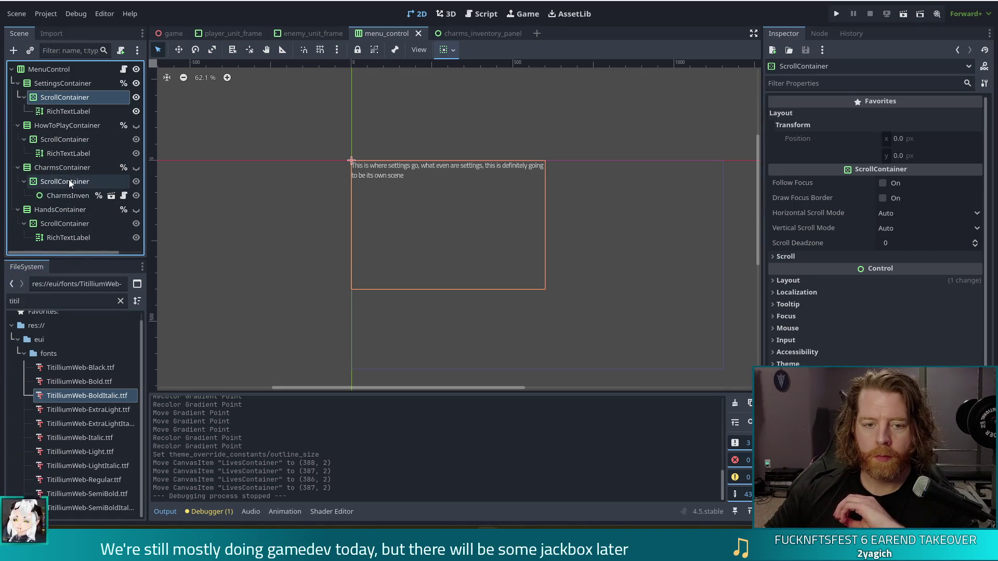
{"action": "left_click", "coordinate": [70, 111]}
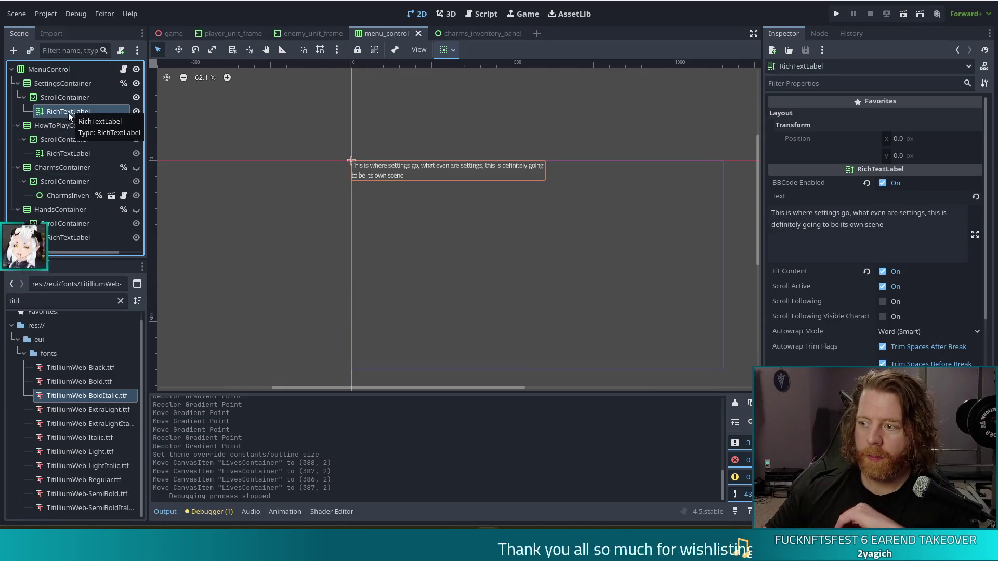
{"action": "left_click", "coordinate": [57, 100]}
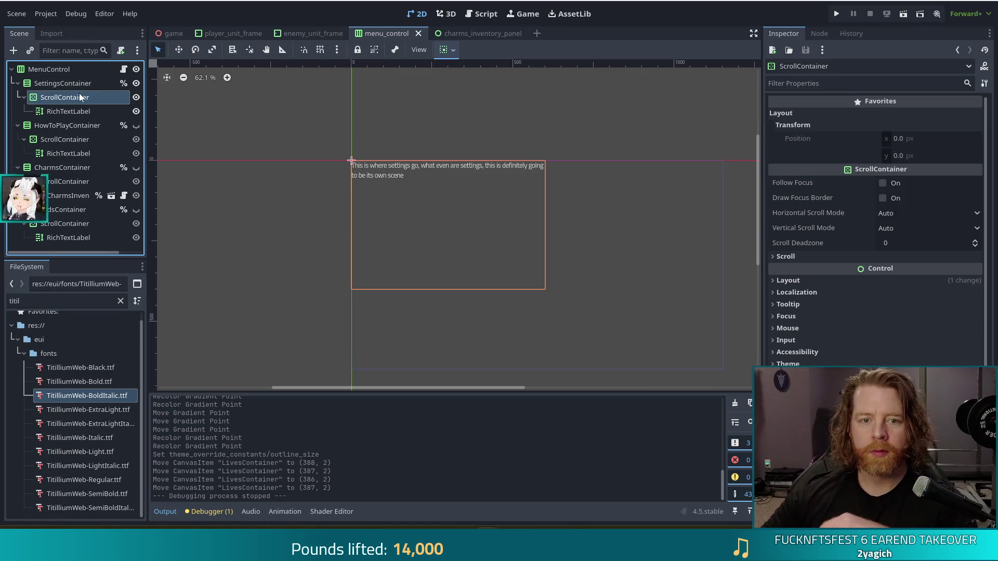
{"action": "left_click", "coordinate": [14, 50]}
Add a VBoxContainer under ScrollContainer and delete the placeholder RichTextLabel.
{"action": "type", "text": "vb"}
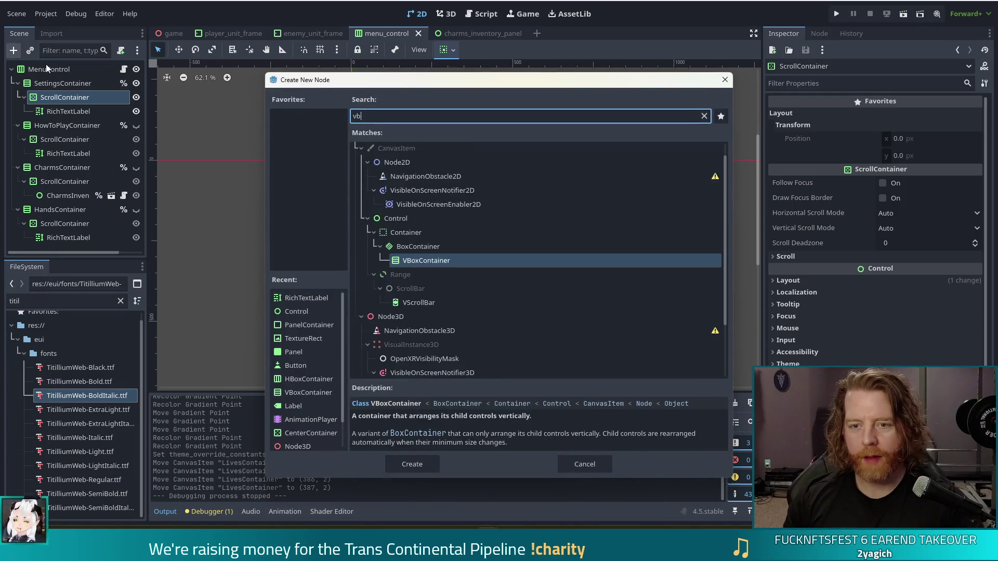
{"action": "type", "text": "ox"}
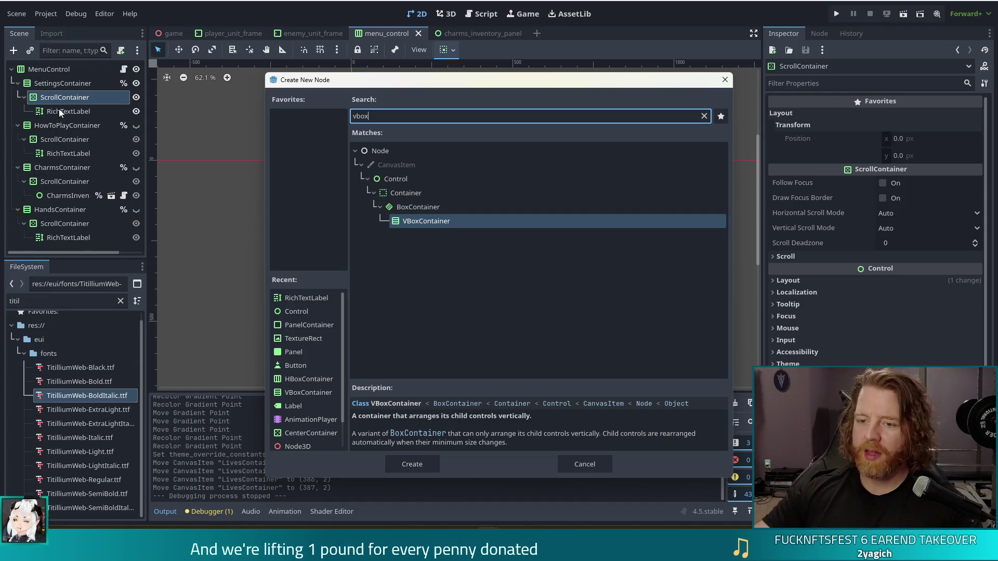
{"action": "double_click", "coordinate": [436, 220]}
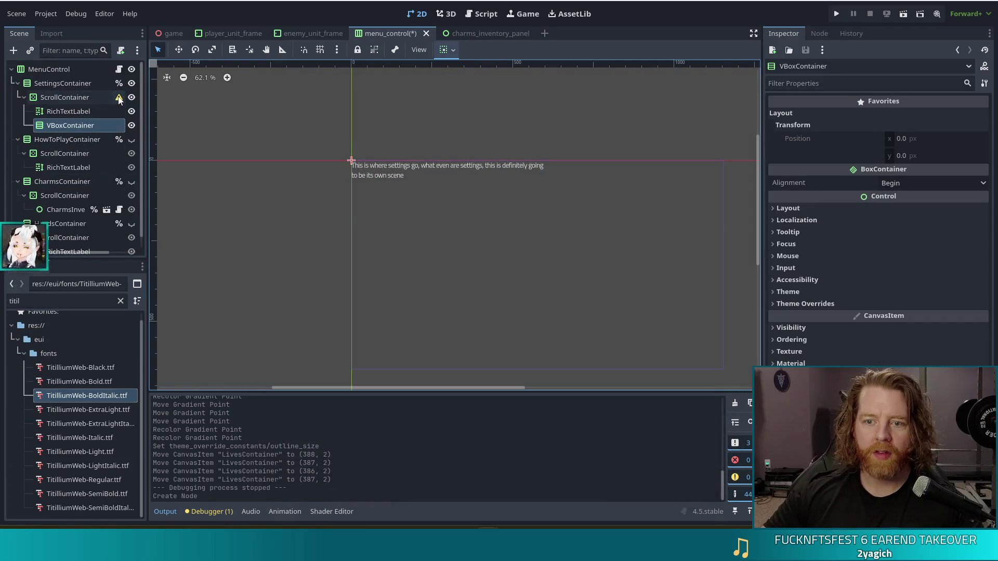
{"action": "mouse_move", "coordinate": [119, 100]}
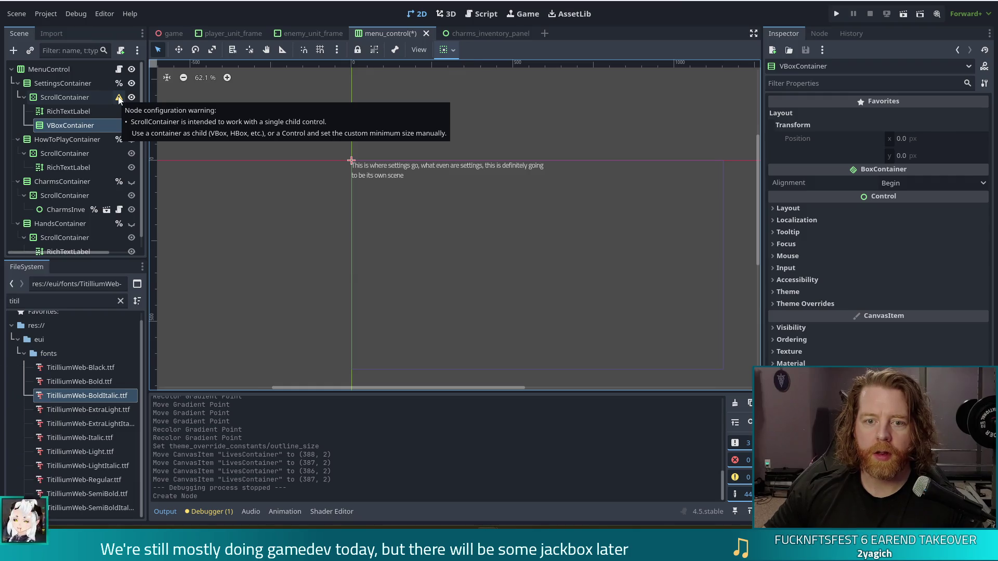
{"action": "left_click", "coordinate": [85, 115]}
{"action": "key", "text": "Delete"}
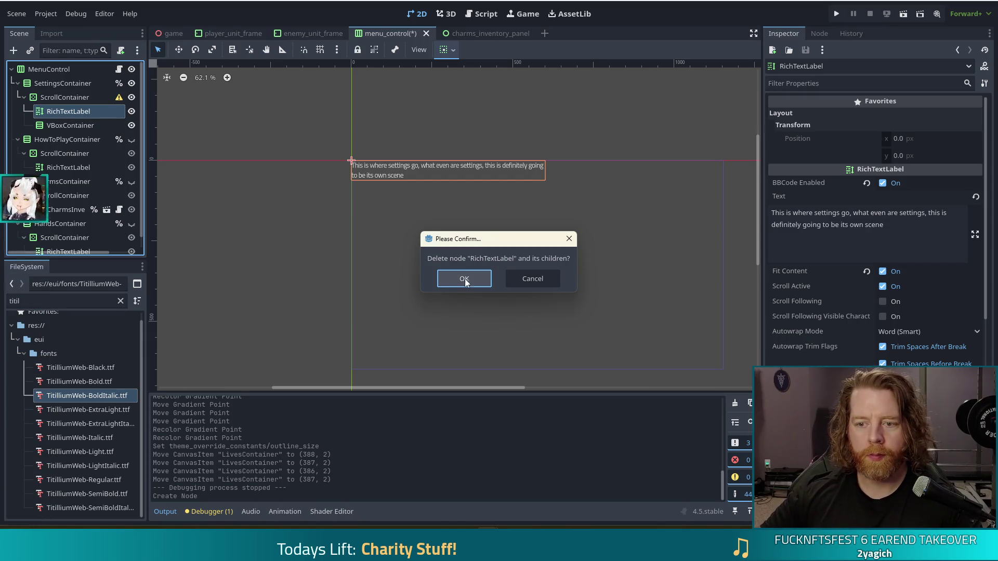
{"action": "left_click", "coordinate": [464, 279]}
{"action": "left_click", "coordinate": [70, 110]}
{"action": "key", "text": "ctrl+s"}
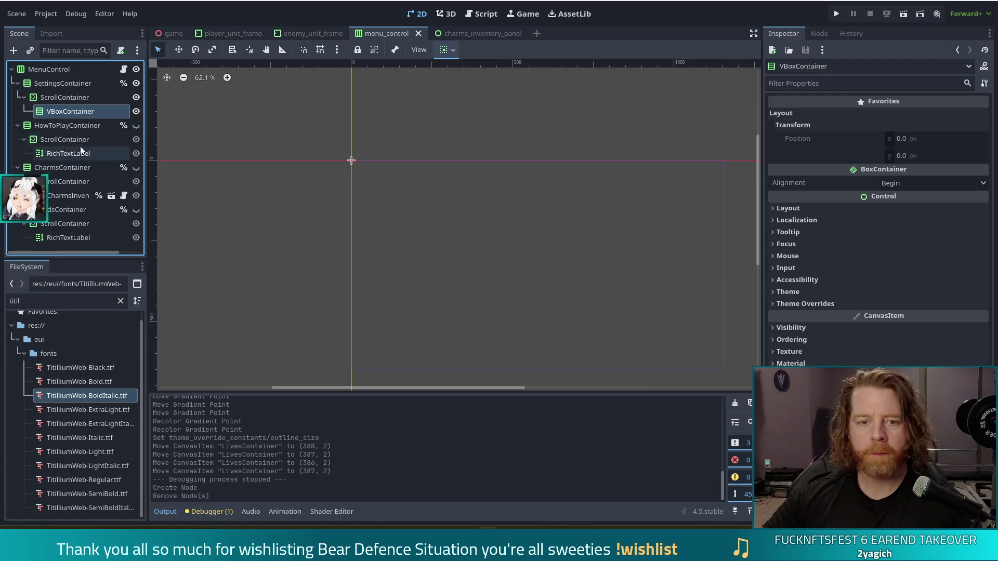
{"action": "left_click", "coordinate": [67, 98]}
{"action": "left_click", "coordinate": [71, 114]}
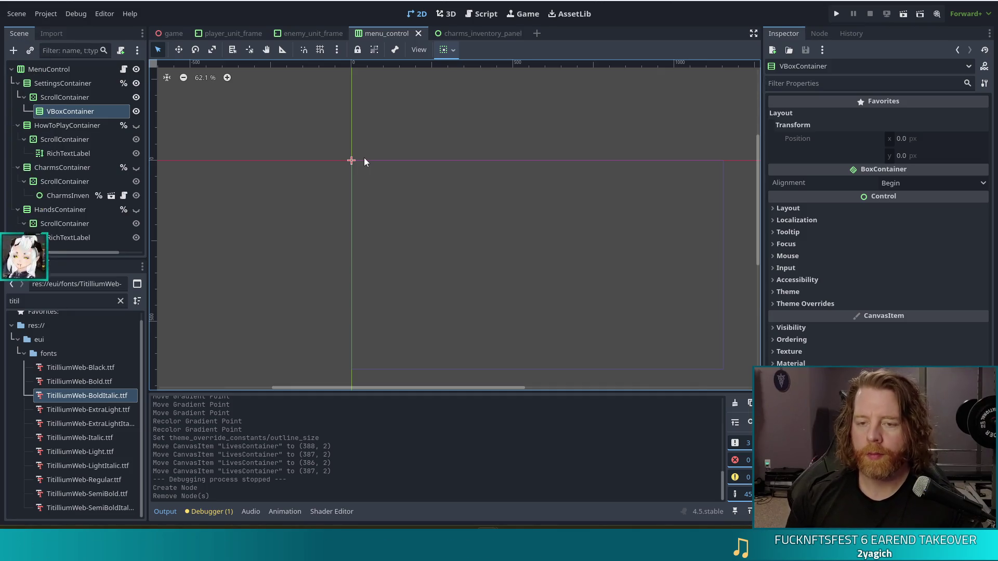
{"action": "left_click", "coordinate": [59, 97]}
Reselect the VBoxContainer, comparing its setup against the charms_inventory_panel scene for reference.
{"action": "left_click_drag", "start_coordinate": [63, 111], "coordinate": [58, 94]}
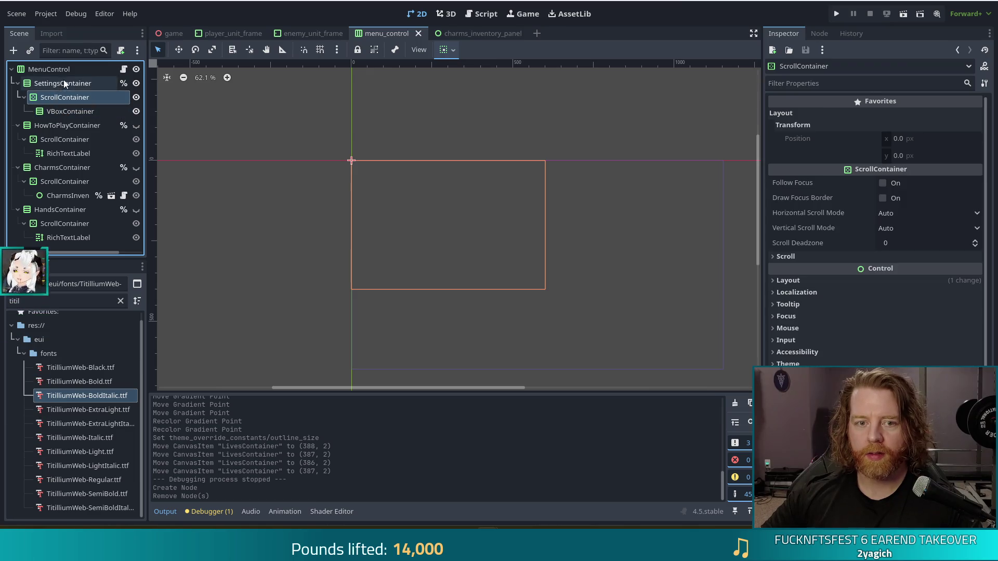
{"action": "left_click", "coordinate": [64, 110]}
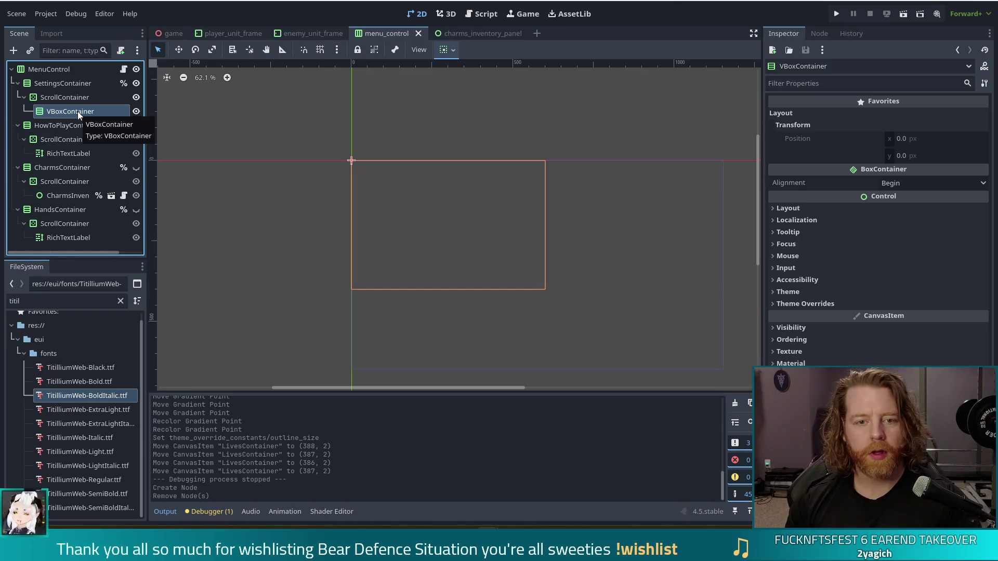
{"action": "double_click", "coordinate": [76, 111]}
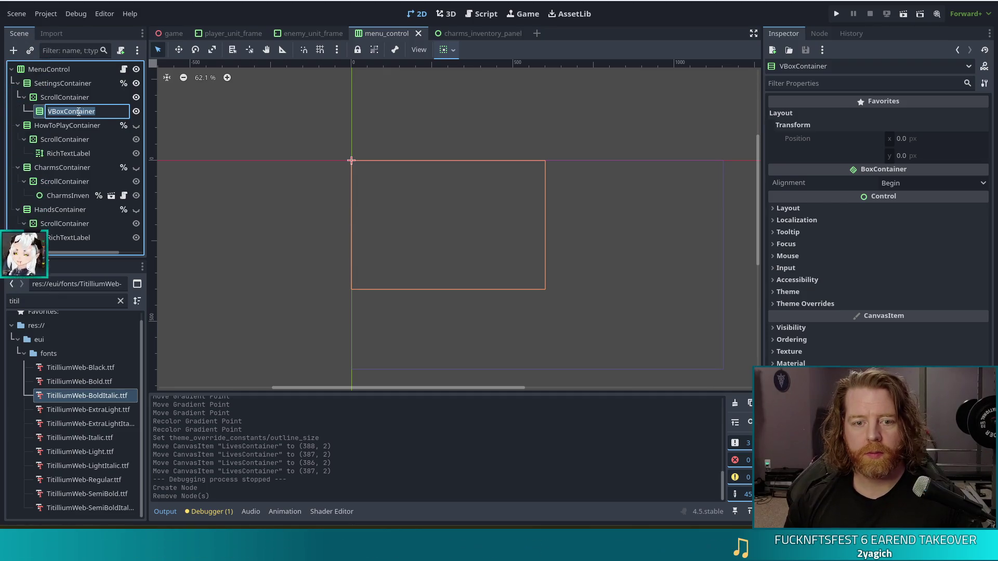
{"action": "key", "text": "Escape"}
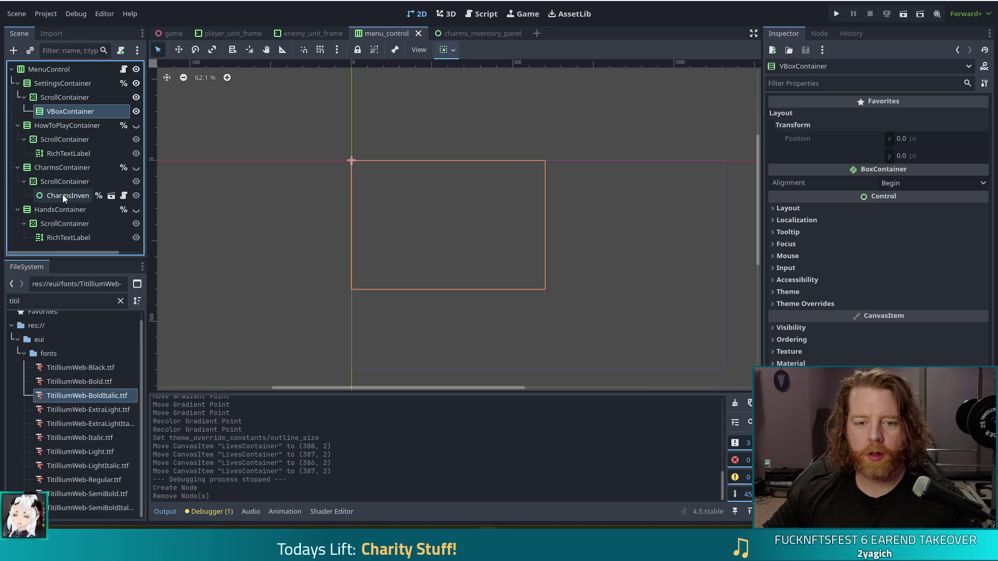
{"action": "left_click", "coordinate": [111, 196]}
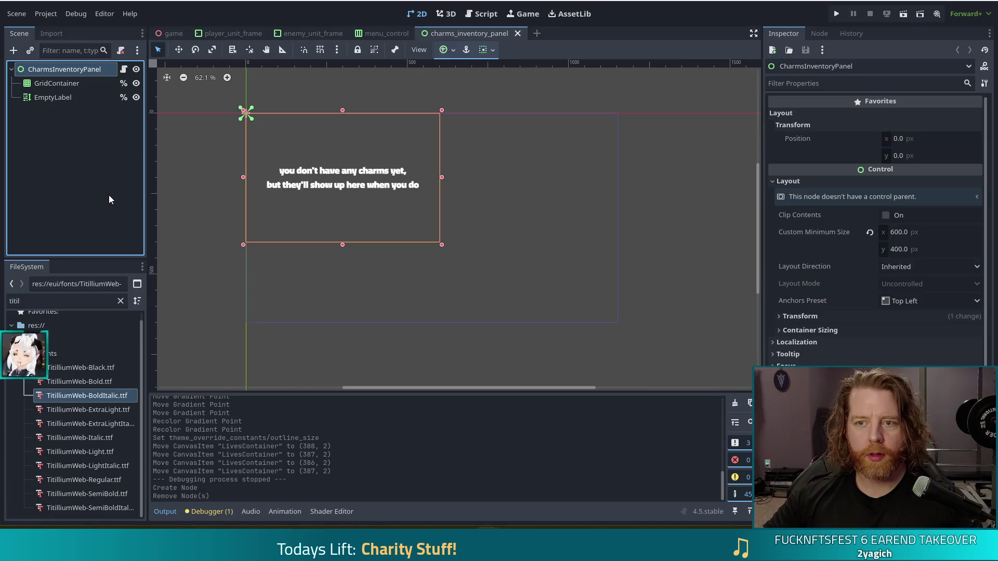
{"action": "left_click", "coordinate": [388, 32]}
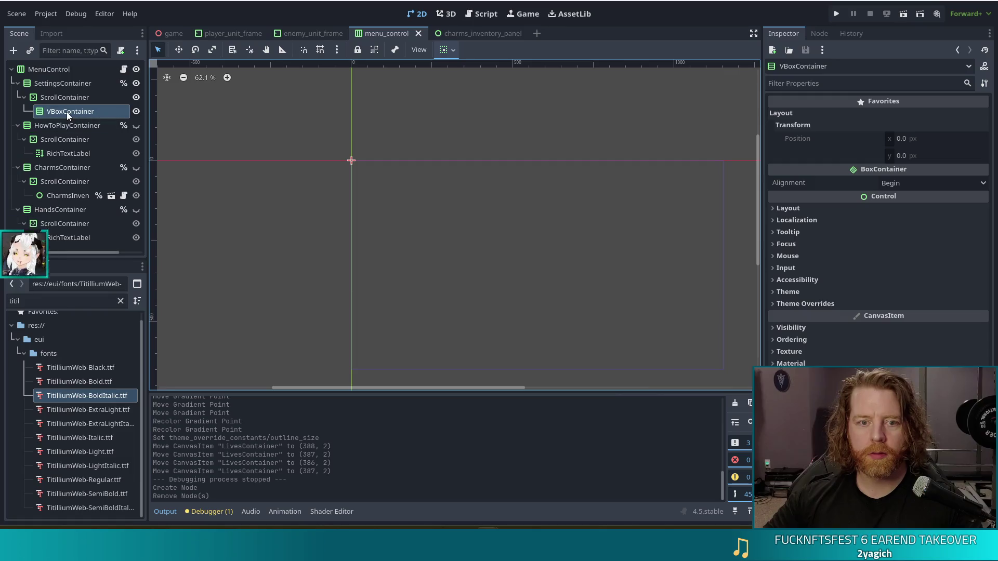
{"action": "left_click", "coordinate": [80, 117]}
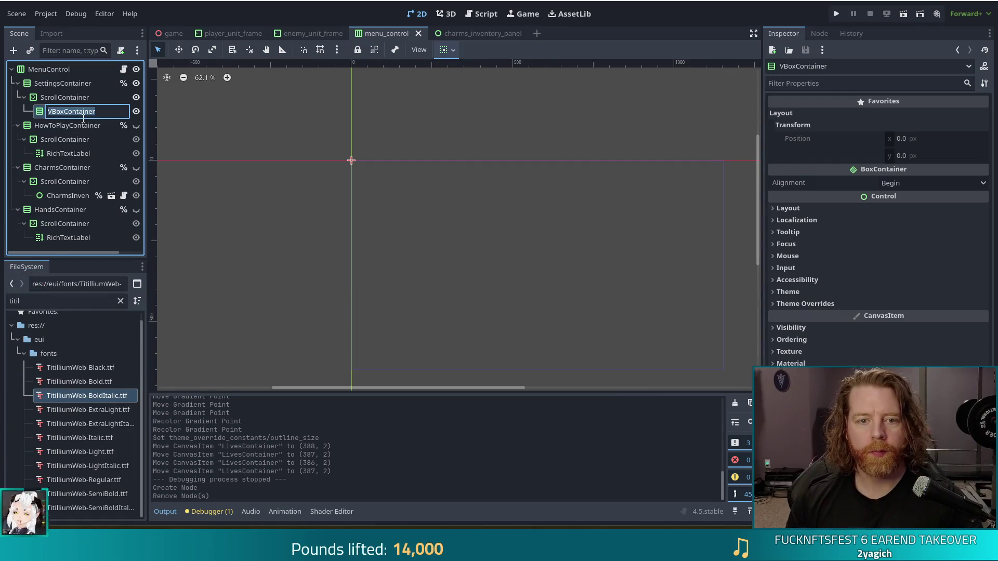
{"action": "key", "text": "Escape"}
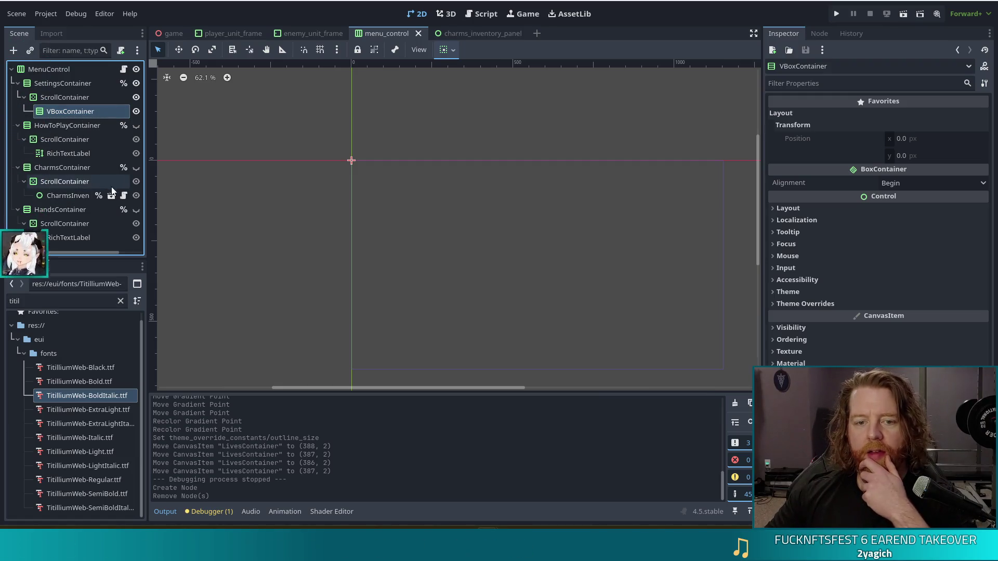
{"action": "left_click", "coordinate": [113, 196]}
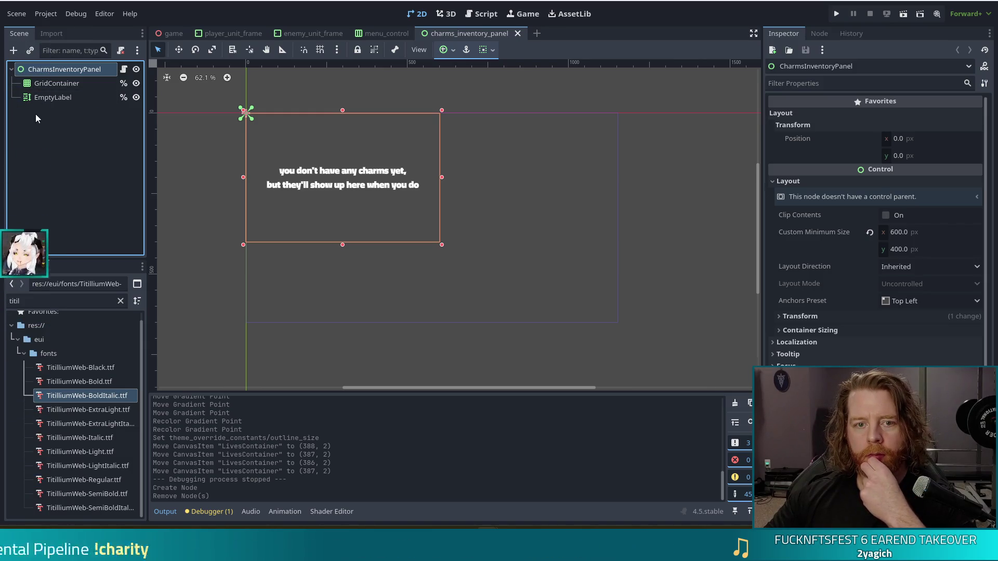
{"action": "left_click", "coordinate": [361, 37]}
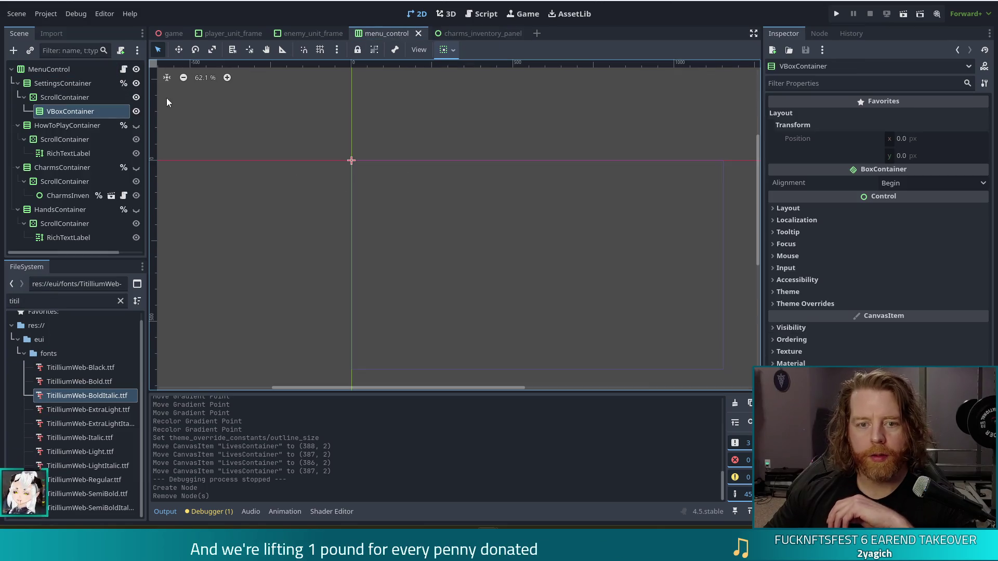
Rename the VBoxContainer node to SettingsPanel.
{"action": "left_click", "coordinate": [82, 114]}
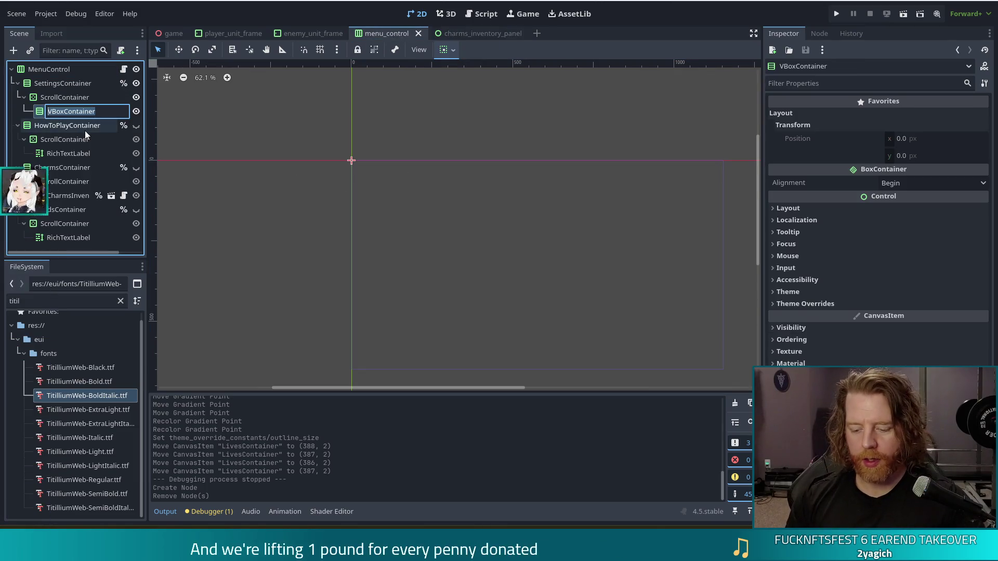
{"action": "type", "text": "Menu"}
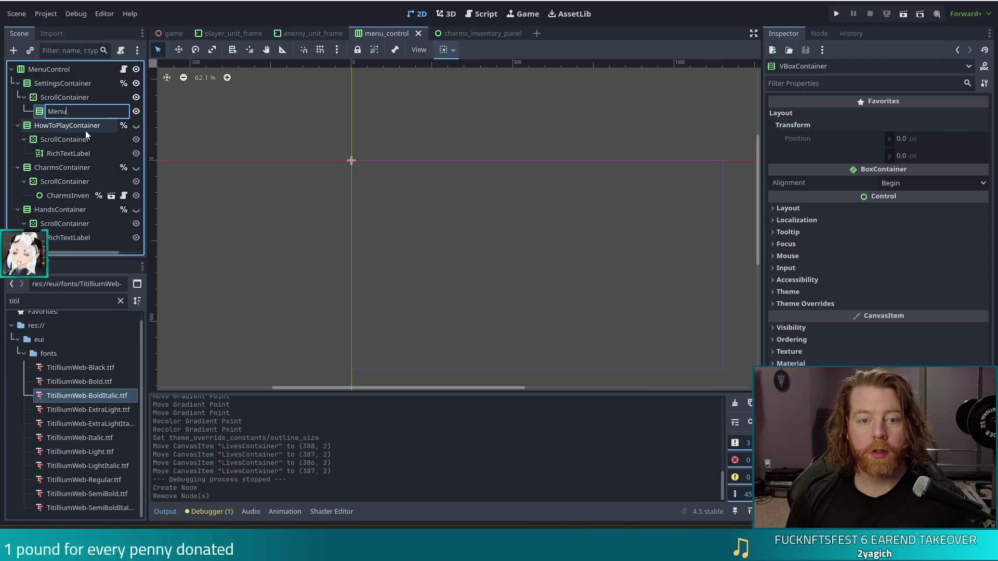
{"action": "type", "text": "Panel"}
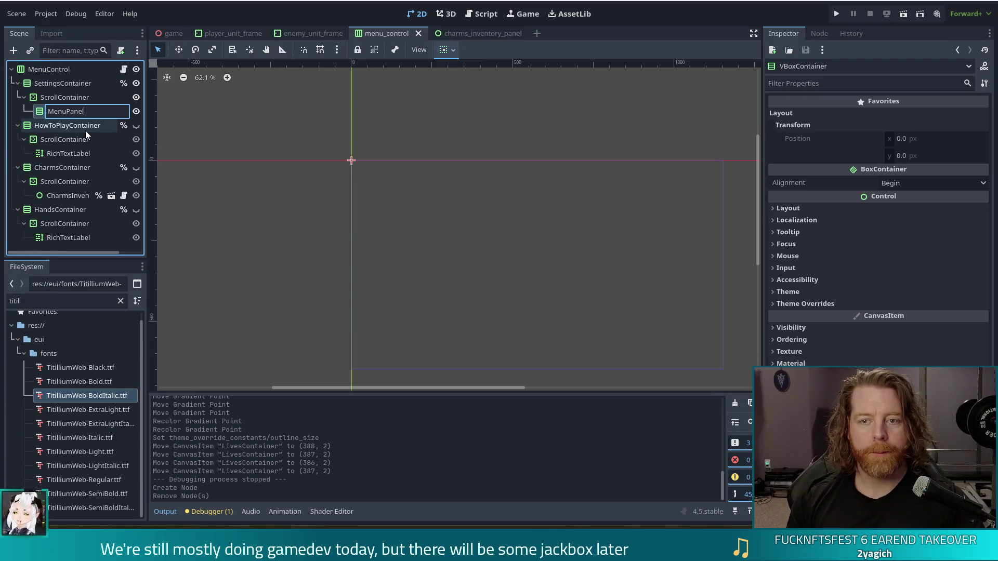
{"action": "key", "text": "BackSpace"}
{"action": "key", "text": "BackSpace"}
{"action": "key", "text": "BackSpace"}
{"action": "type", "text": "Sett"}
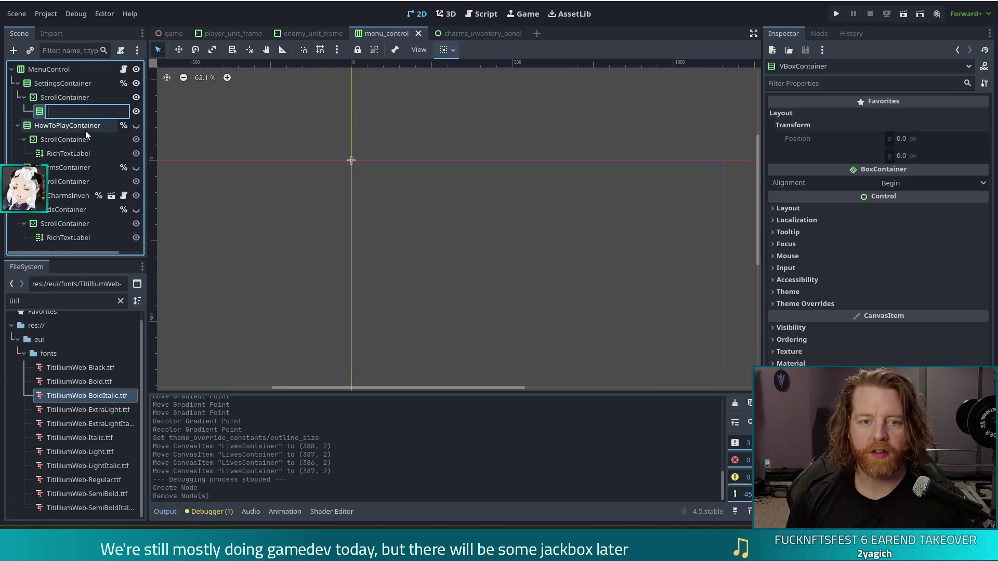
{"action": "type", "text": "ingsPanel"}
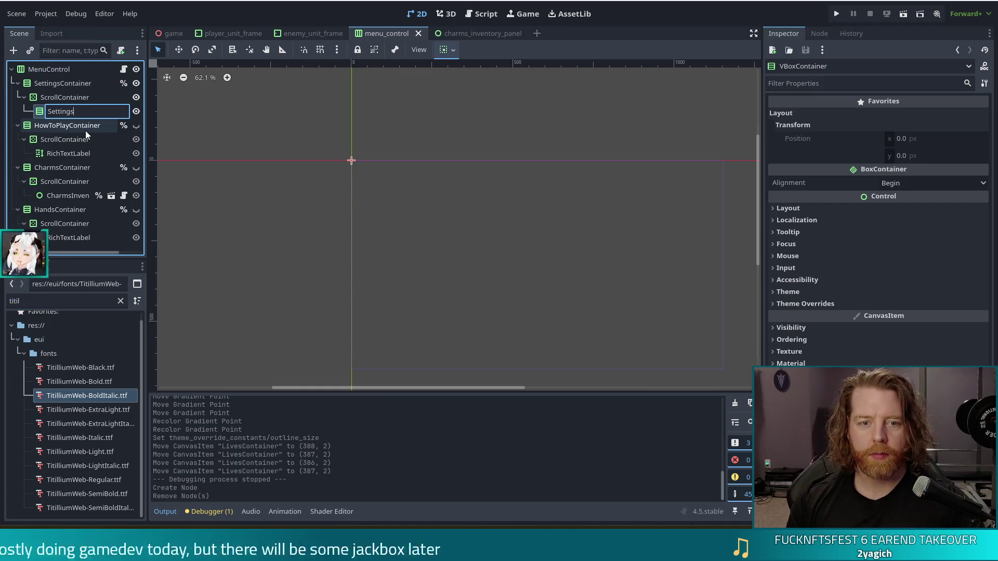
{"action": "key", "text": "Return"}
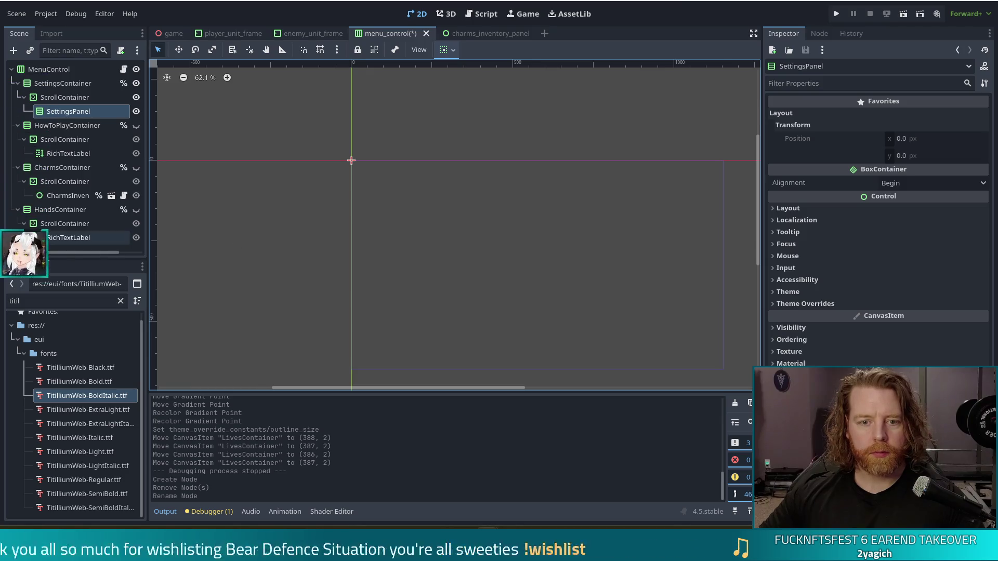
Make SettingsPanel accessible by unique name and save menu_control.
{"action": "right_click", "coordinate": [58, 111]}
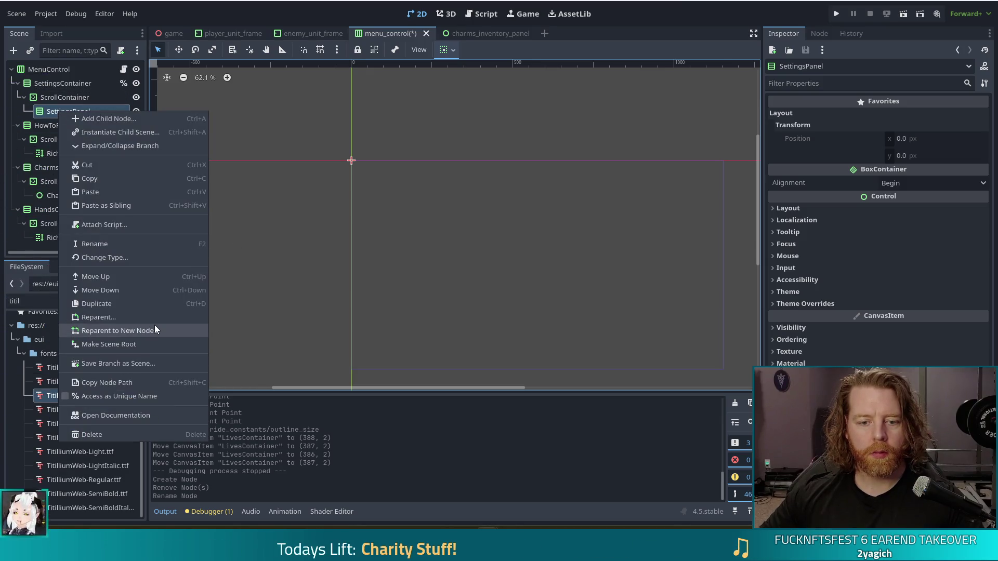
{"action": "left_click", "coordinate": [144, 397]}
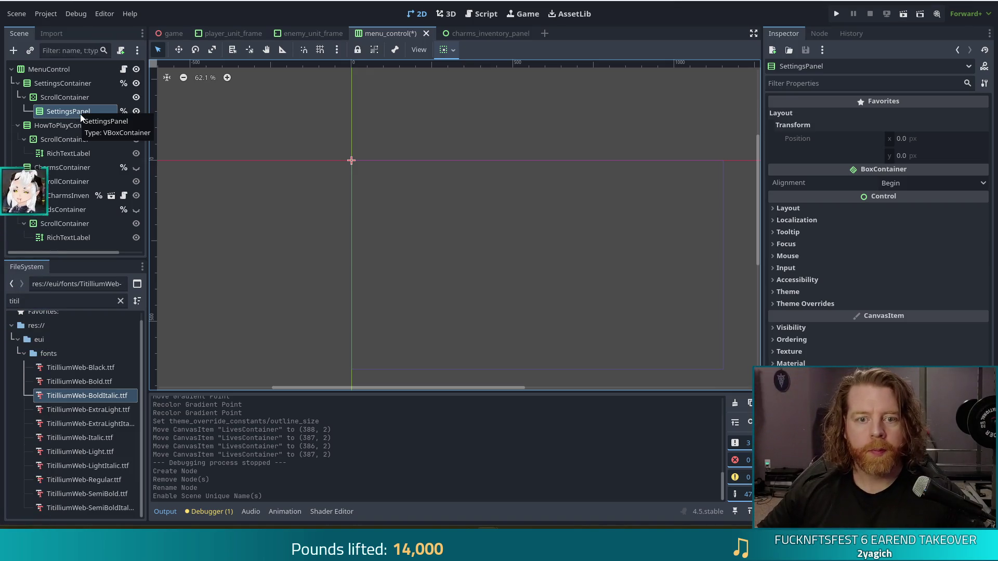
{"action": "key", "text": "ctrl+s"}
Save the SettingsPanel branch as settings_panel.tscn, resave menu_control, and open the new scene.
{"action": "right_click", "coordinate": [56, 111]}
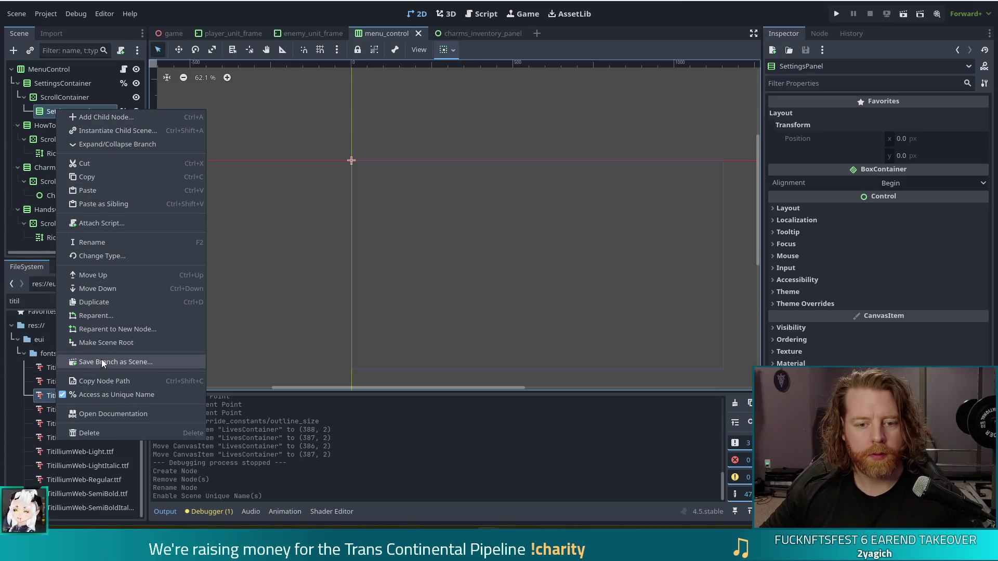
{"action": "key", "text": "Escape"}
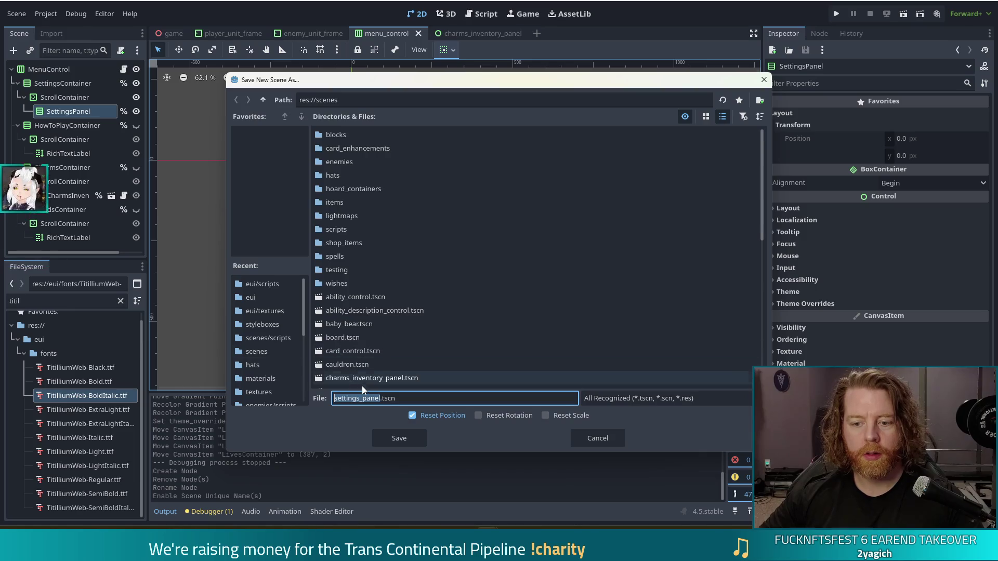
{"action": "scroll", "coordinate": [398, 295], "scroll_direction": "down", "scroll_amount": 5}
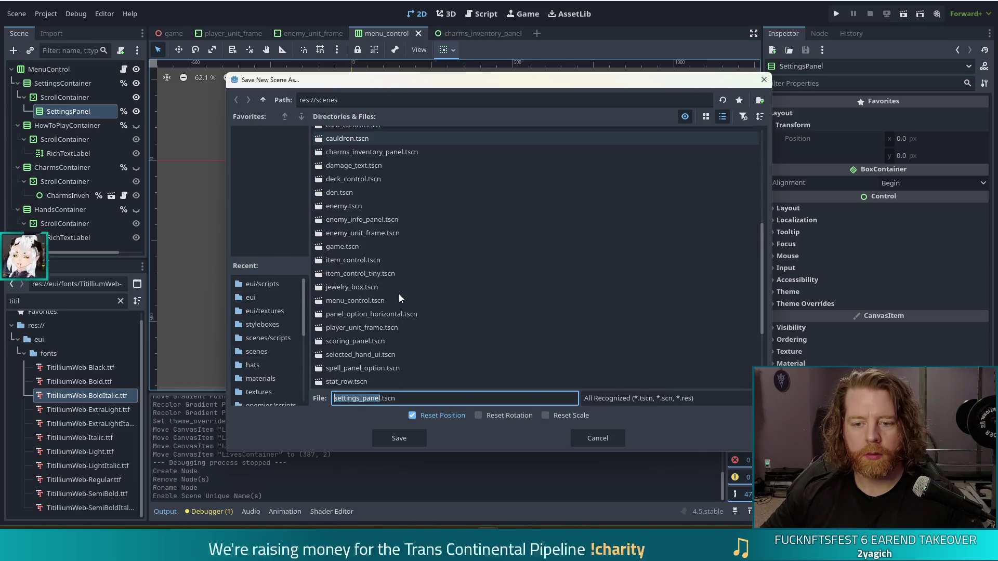
{"action": "scroll", "coordinate": [398, 297], "scroll_direction": "up", "scroll_amount": 5}
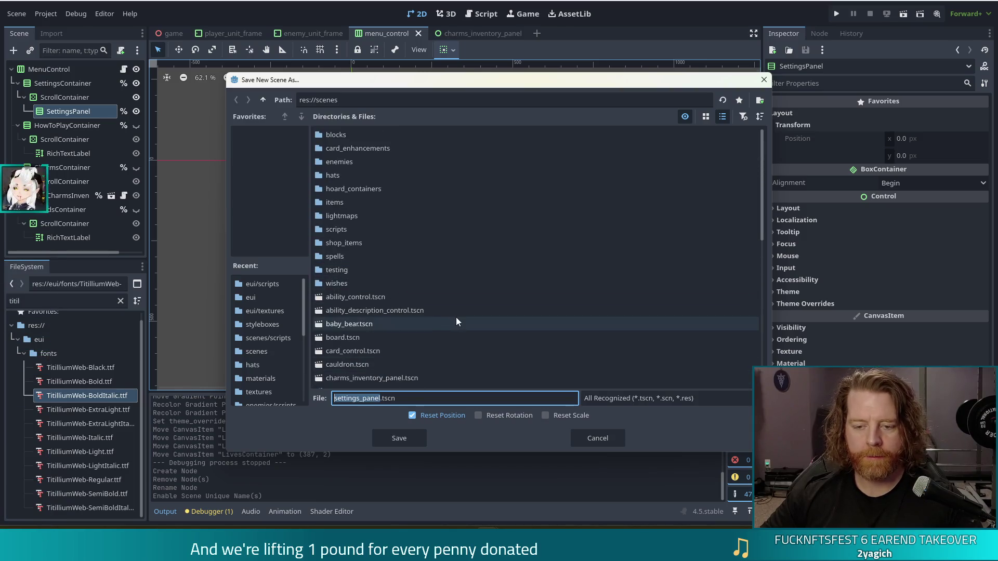
{"action": "scroll", "coordinate": [390, 326], "scroll_direction": "down", "scroll_amount": 5}
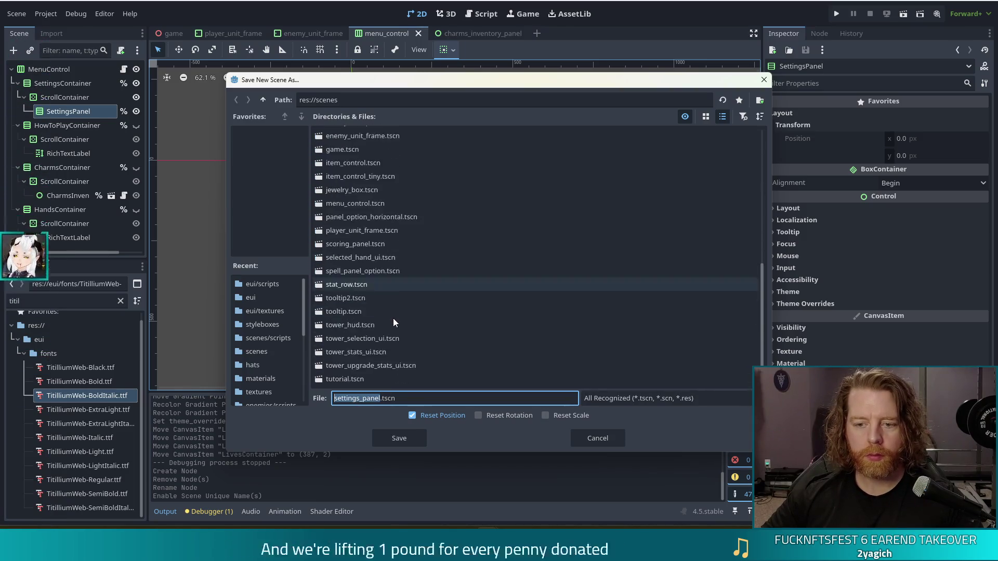
{"action": "scroll", "coordinate": [379, 302], "scroll_direction": "up", "scroll_amount": 3}
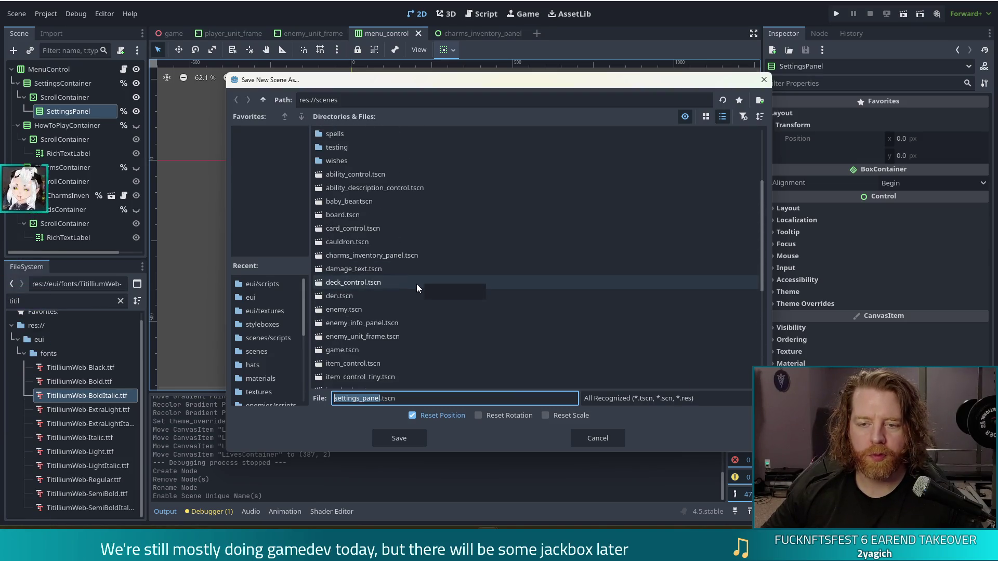
{"action": "scroll", "coordinate": [414, 287], "scroll_direction": "down", "scroll_amount": 5}
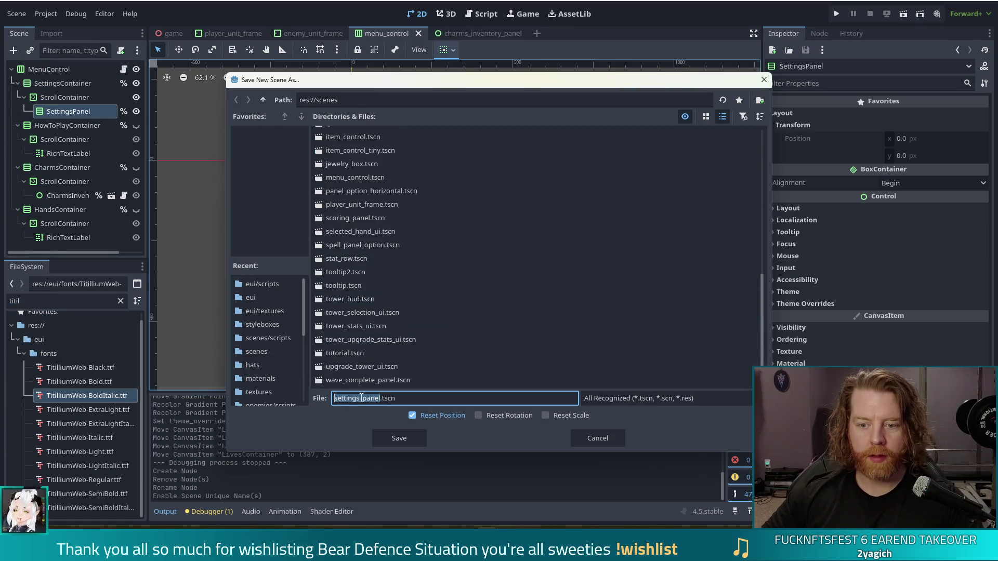
{"action": "left_click", "coordinate": [398, 438]}
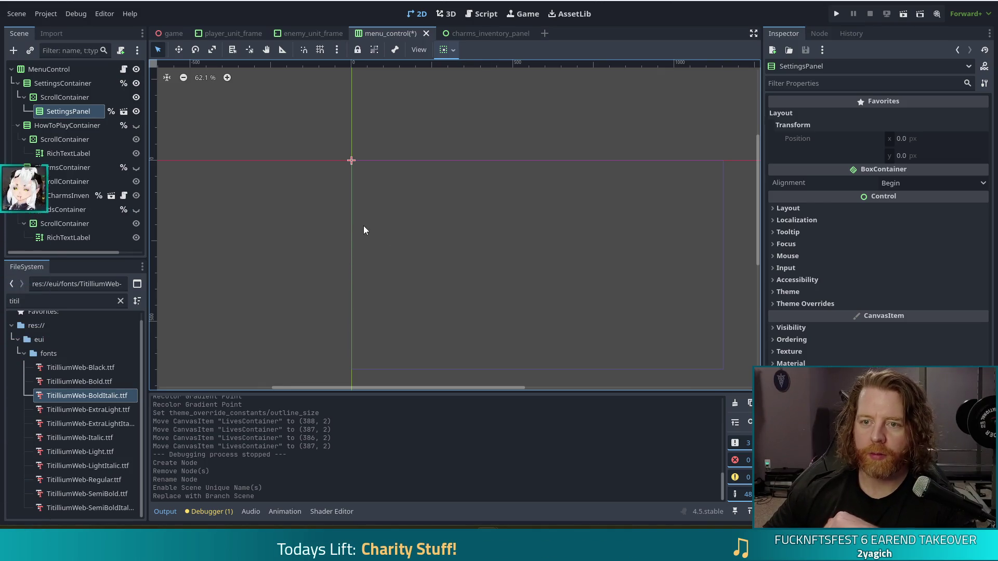
{"action": "key", "text": "ctrl+s"}
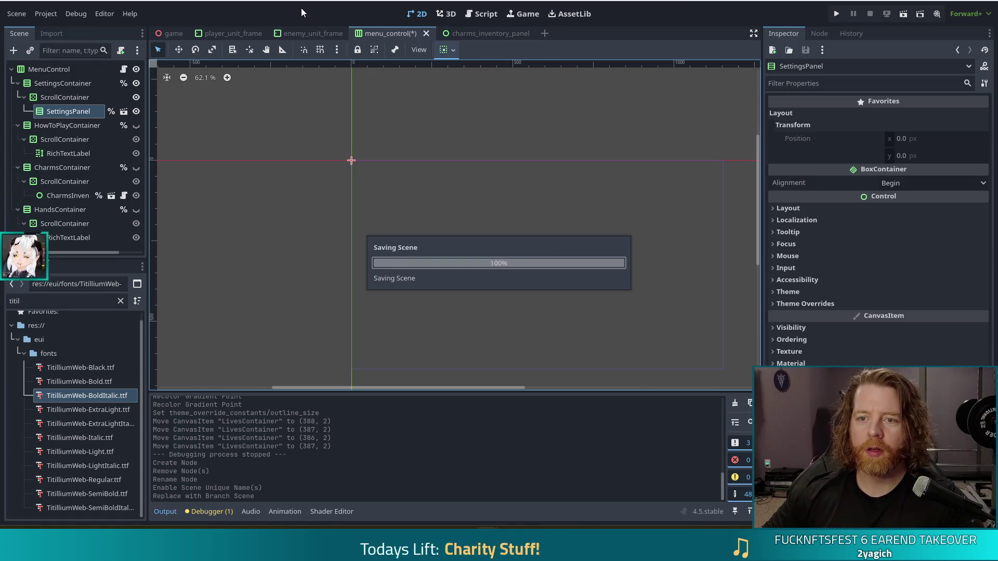
{"action": "left_click", "coordinate": [124, 112]}
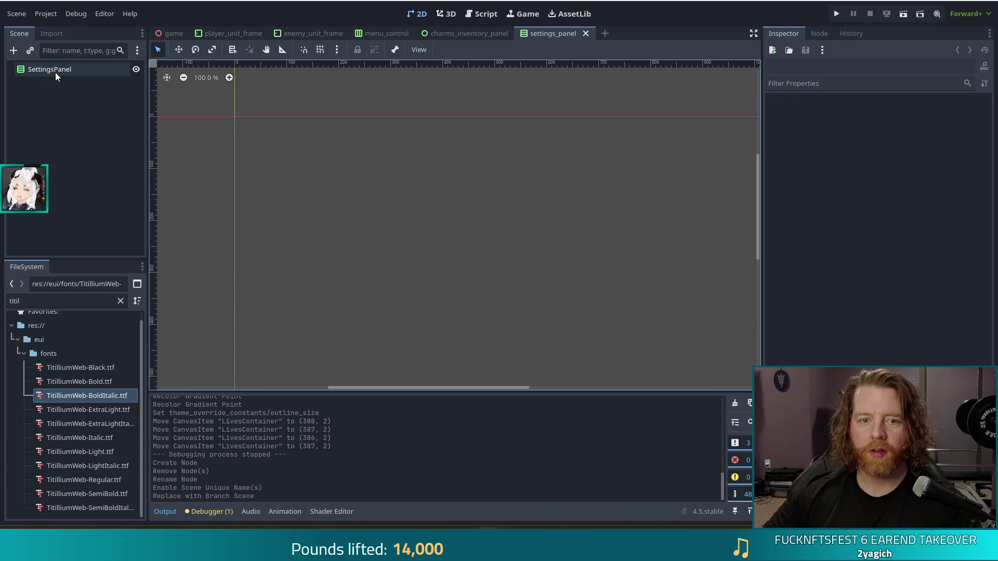
{"action": "left_click", "coordinate": [55, 70]}
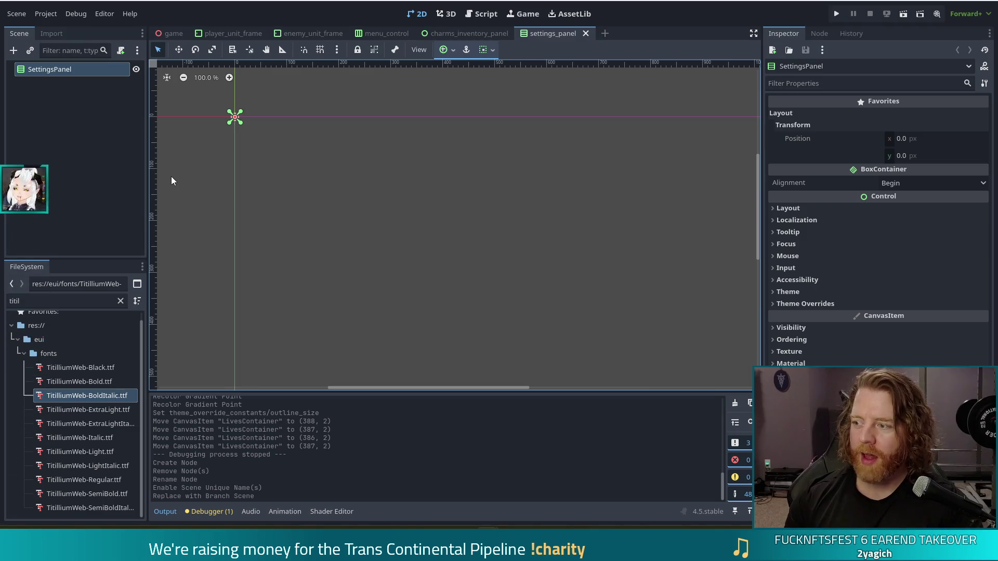
{"action": "right_click", "coordinate": [50, 71]}
Attach a new settings_panel.gd script extending VBoxContainer, saved in res://scenes/scripts, to SettingsPanel.
{"action": "left_click", "coordinate": [104, 181]}
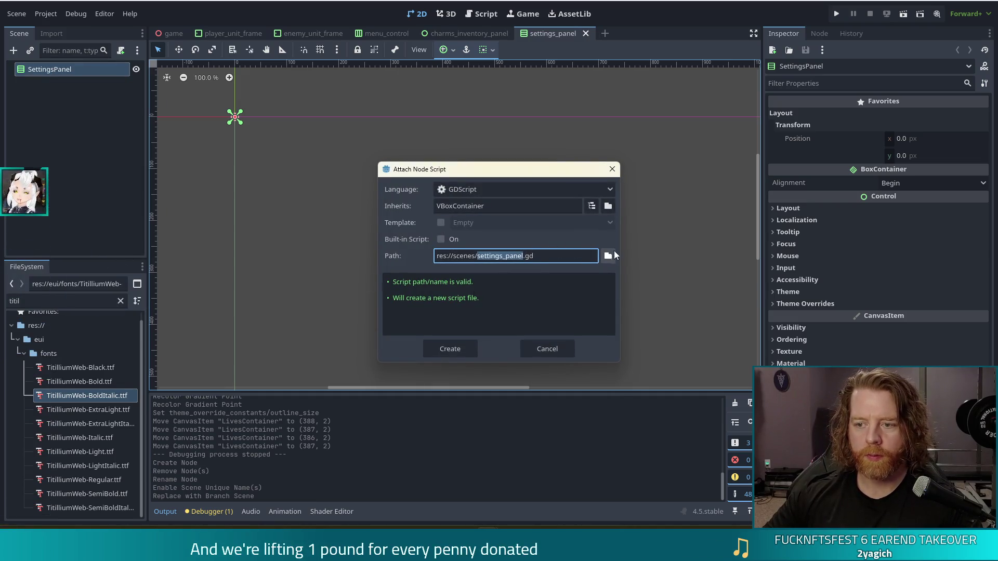
{"action": "left_click", "coordinate": [608, 256]}
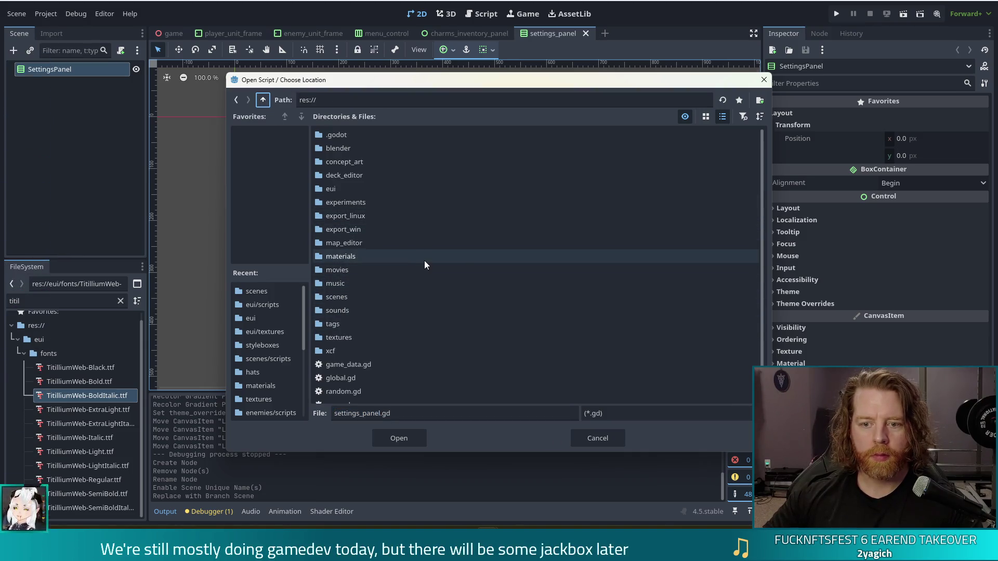
{"action": "scroll", "coordinate": [414, 270], "scroll_direction": "down", "scroll_amount": 2}
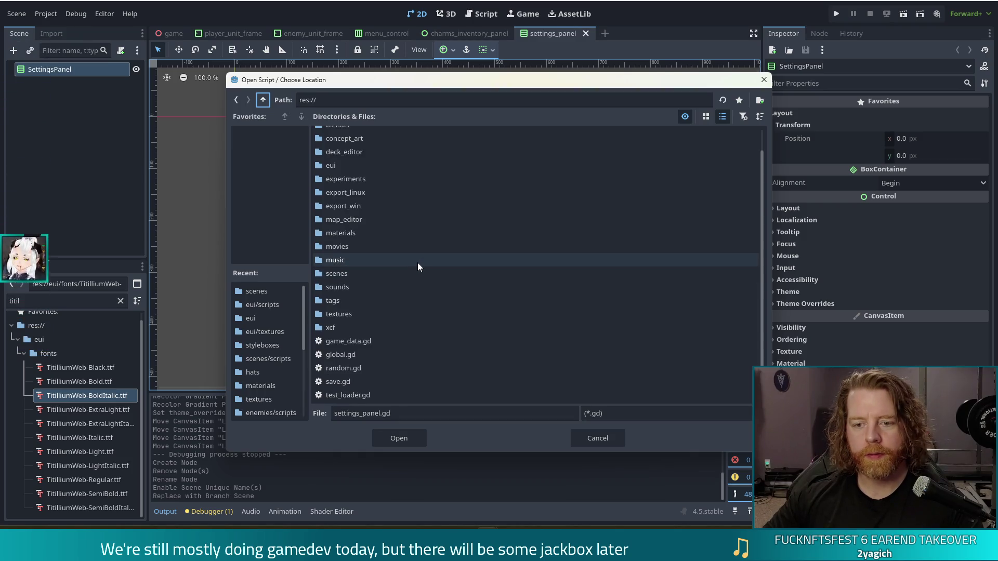
{"action": "double_click", "coordinate": [349, 299]}
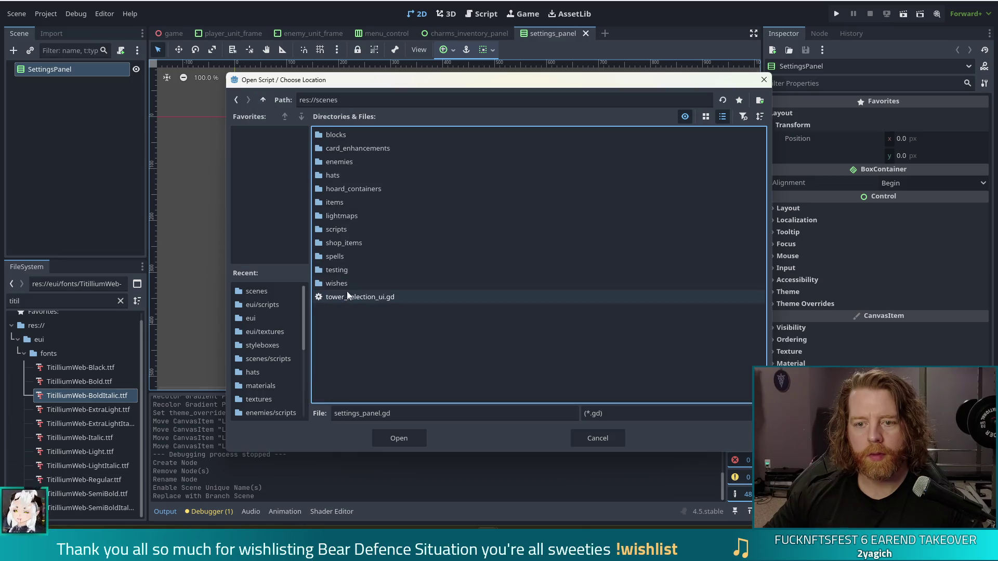
{"action": "double_click", "coordinate": [337, 229]}
{"action": "scroll", "coordinate": [469, 300], "scroll_direction": "down", "scroll_amount": 5}
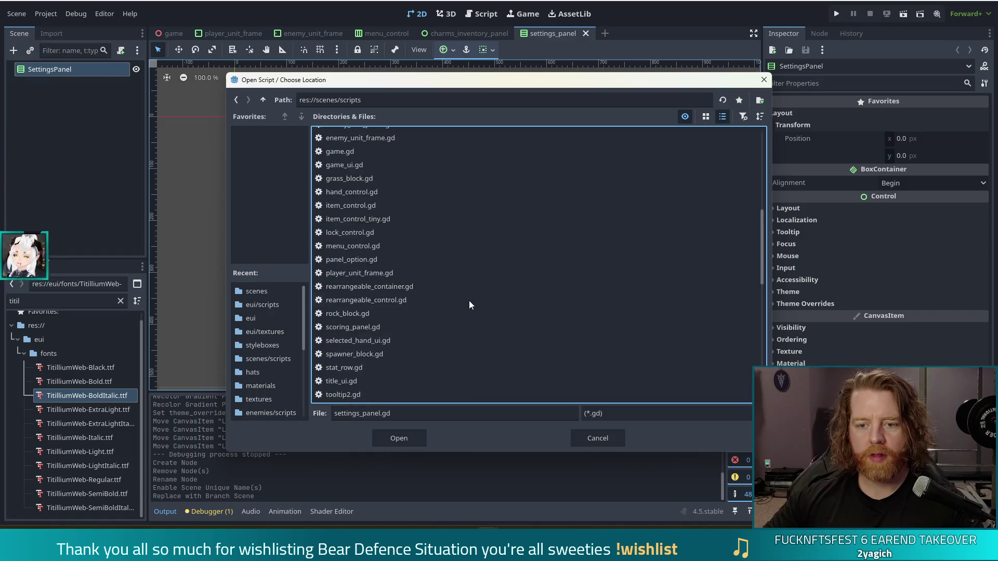
{"action": "scroll", "coordinate": [469, 297], "scroll_direction": "down", "scroll_amount": 10}
{"action": "scroll", "coordinate": [458, 270], "scroll_direction": "up", "scroll_amount": 20}
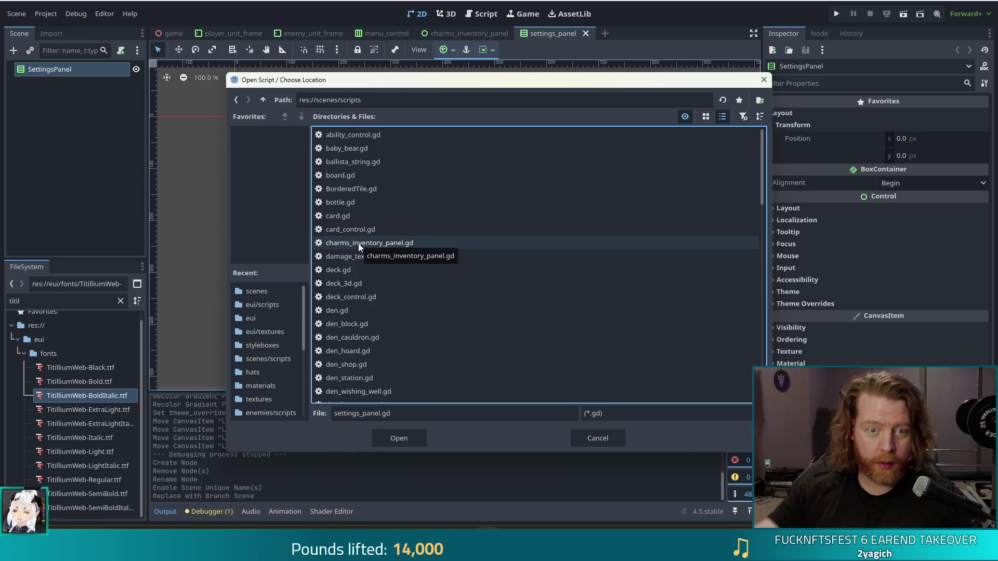
{"action": "left_click", "coordinate": [398, 437]}
{"action": "left_click", "coordinate": [463, 349]}
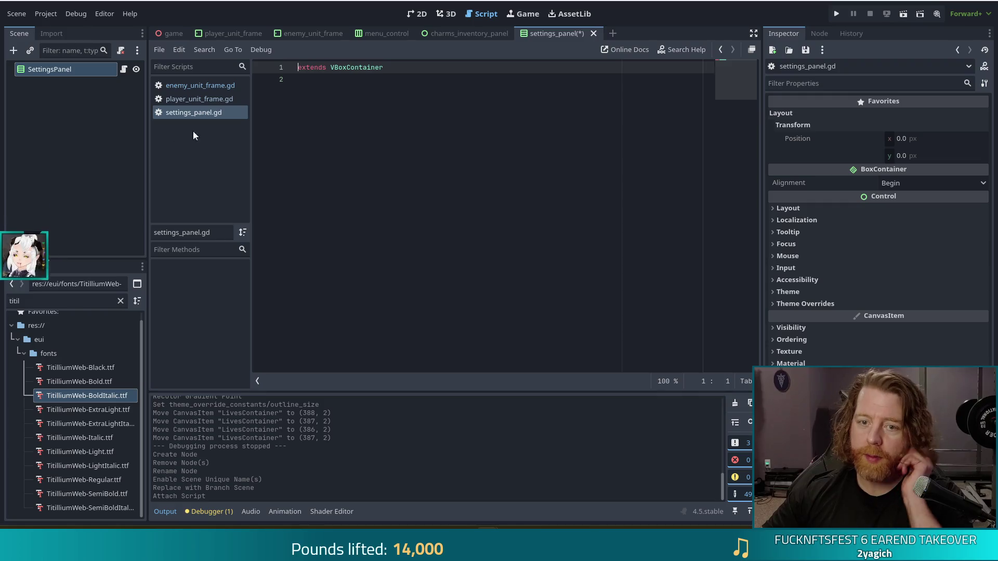
{"action": "left_click", "coordinate": [417, 14]}
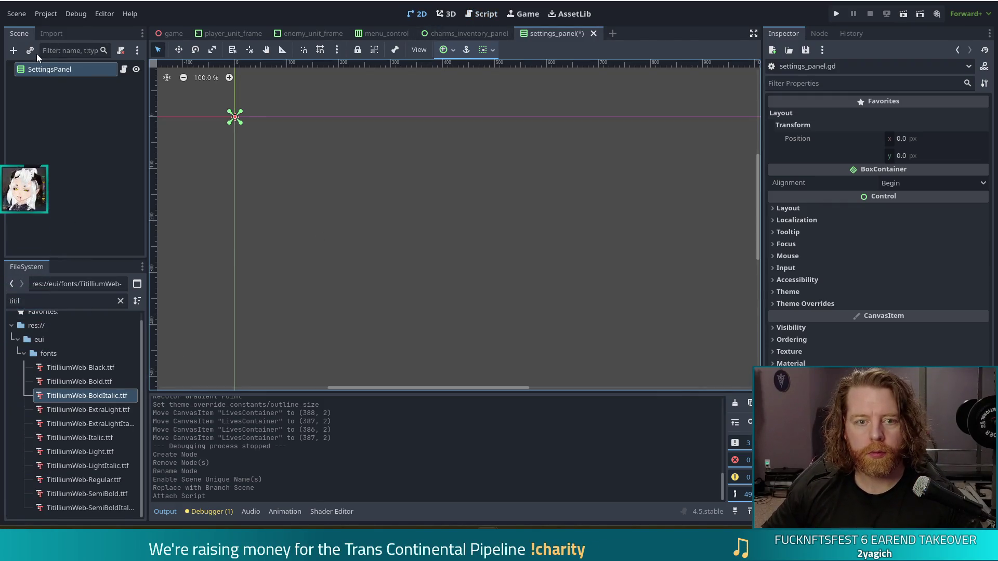
Add a RichTextLabel under SettingsPanel reading 'Graphics', with Autowrap Mode Off and Fit Content on.
{"action": "left_click", "coordinate": [13, 50]}
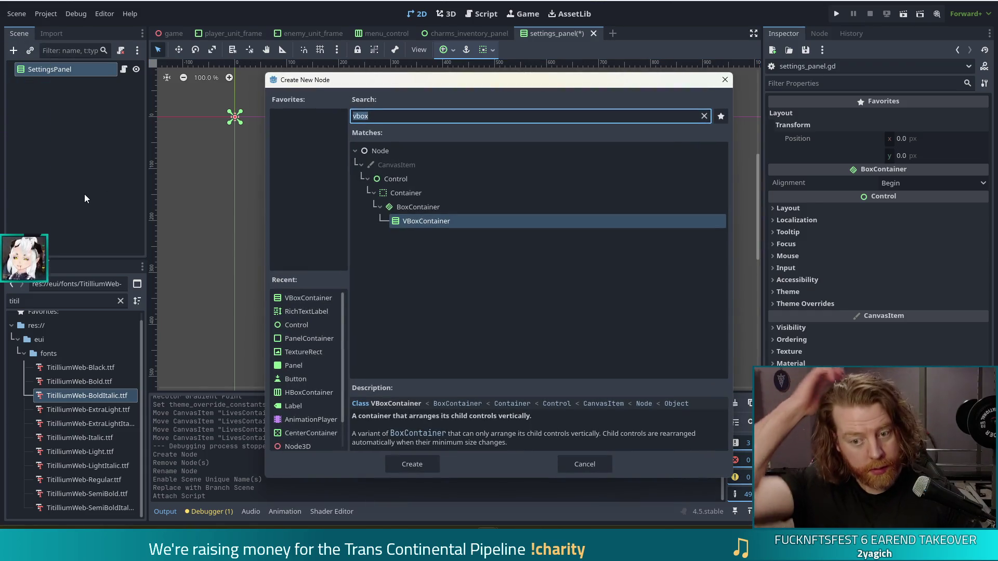
{"action": "type", "text": "ri"}
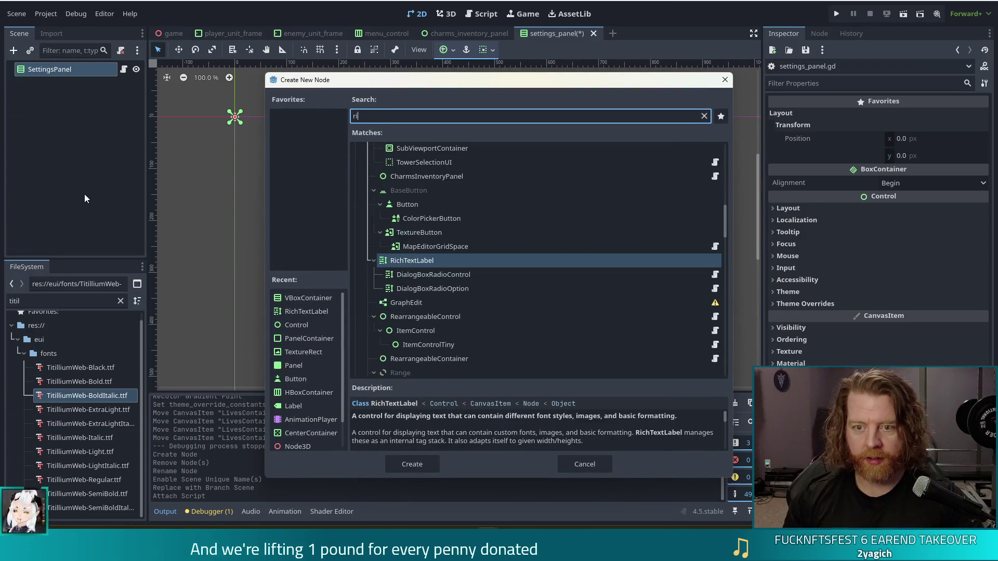
{"action": "type", "text": "chtext"}
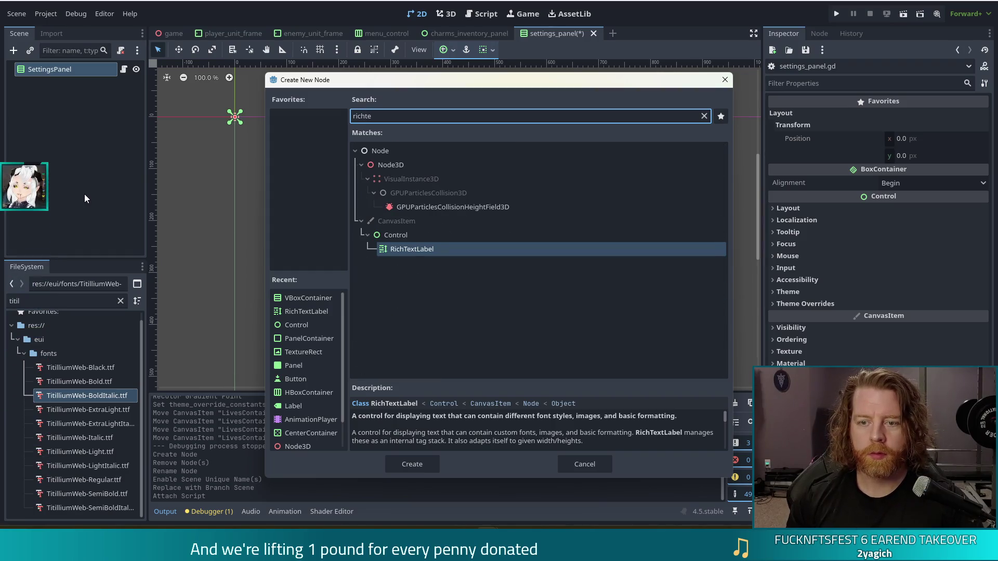
{"action": "key", "text": "Return"}
{"action": "left_click", "coordinate": [814, 223]}
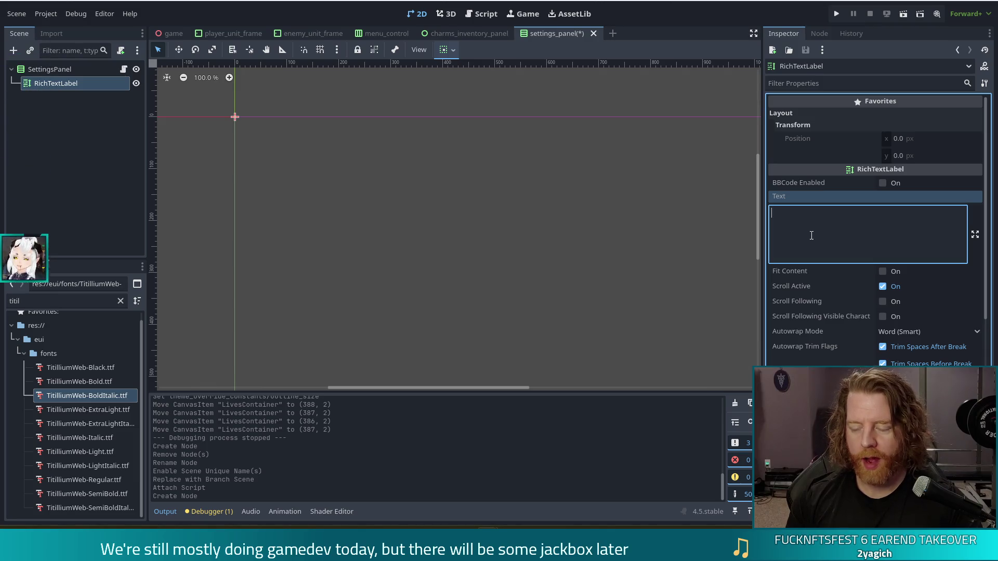
{"action": "type", "text": "Gra"}
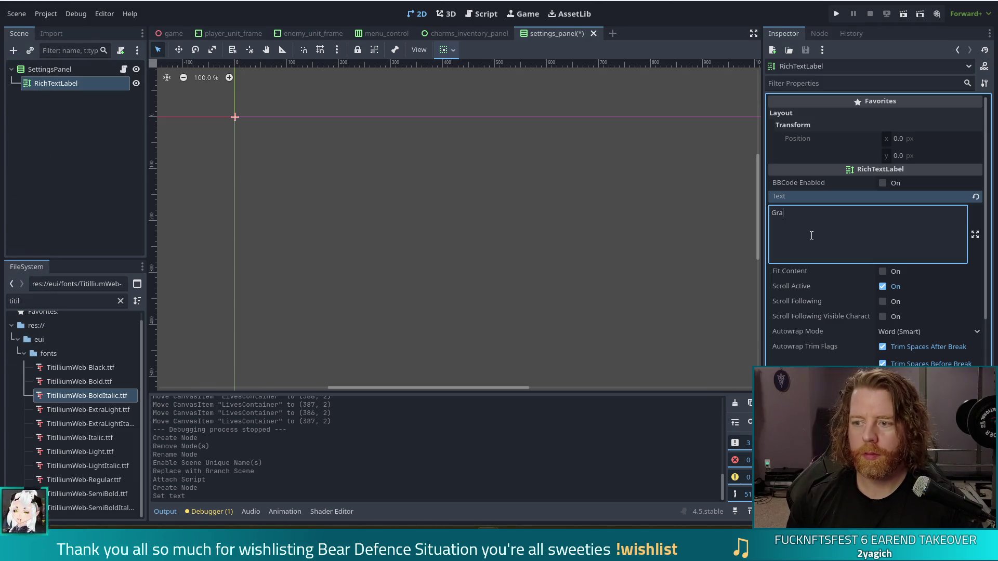
{"action": "type", "text": "phics"}
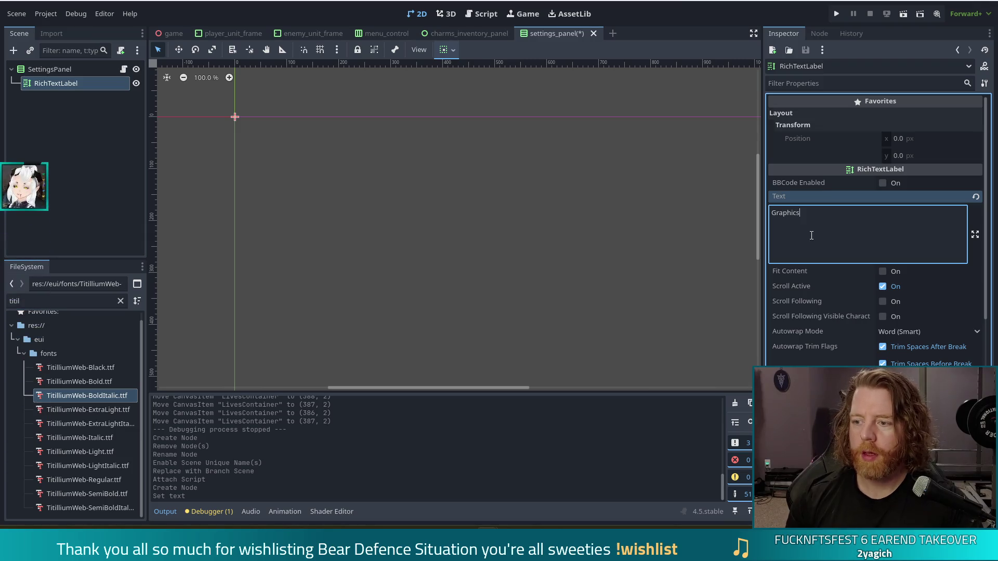
{"action": "left_click", "coordinate": [909, 332]}
{"action": "left_click", "coordinate": [903, 348]}
{"action": "left_click", "coordinate": [936, 272]}
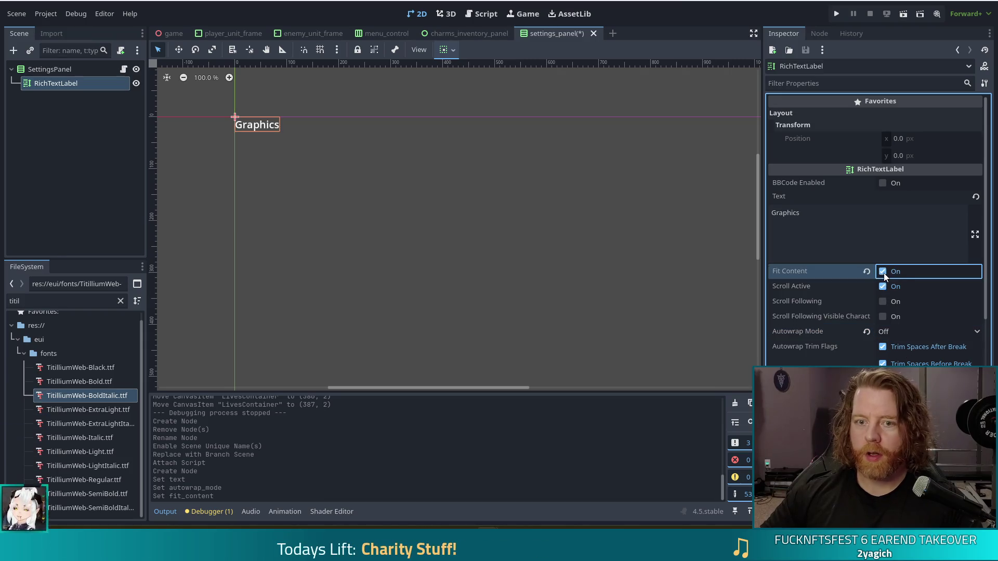
Set TitilliumWeb-Regular.ttf as the Graphics label's Normal Font theme override.
{"action": "scroll", "coordinate": [831, 357], "scroll_direction": "down", "scroll_amount": 5}
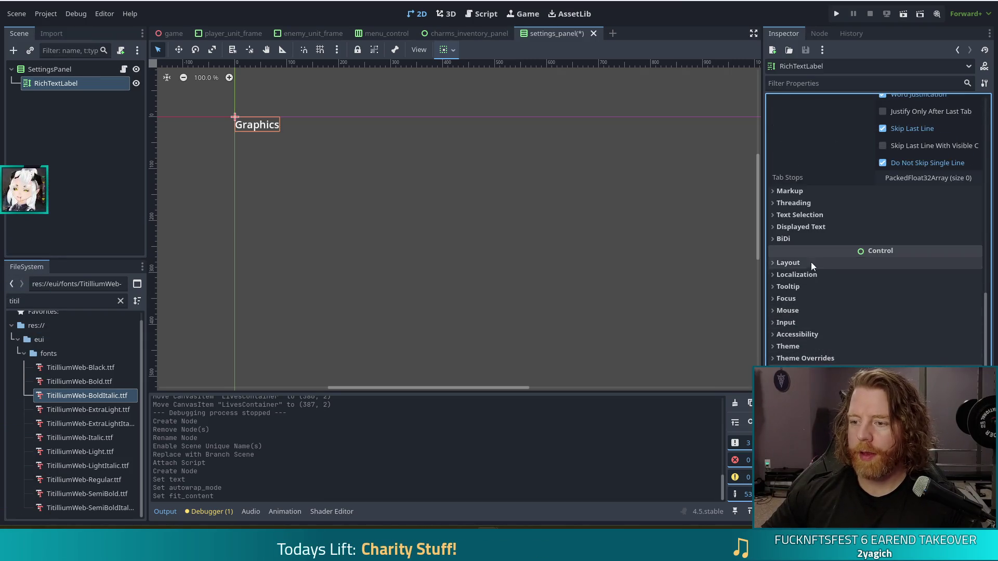
{"action": "left_click", "coordinate": [811, 358]}
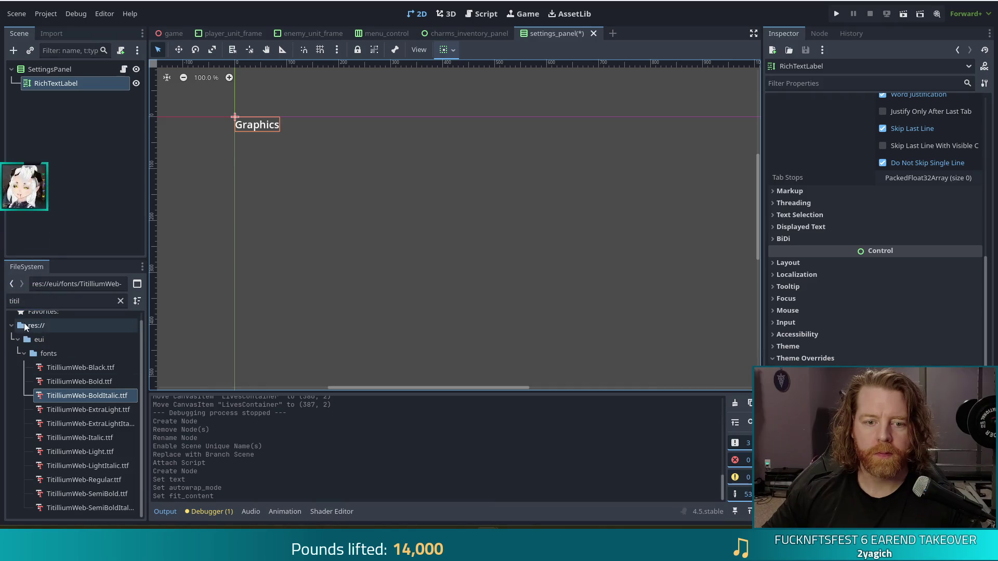
{"action": "scroll", "coordinate": [891, 302], "scroll_direction": "down", "scroll_amount": 5}
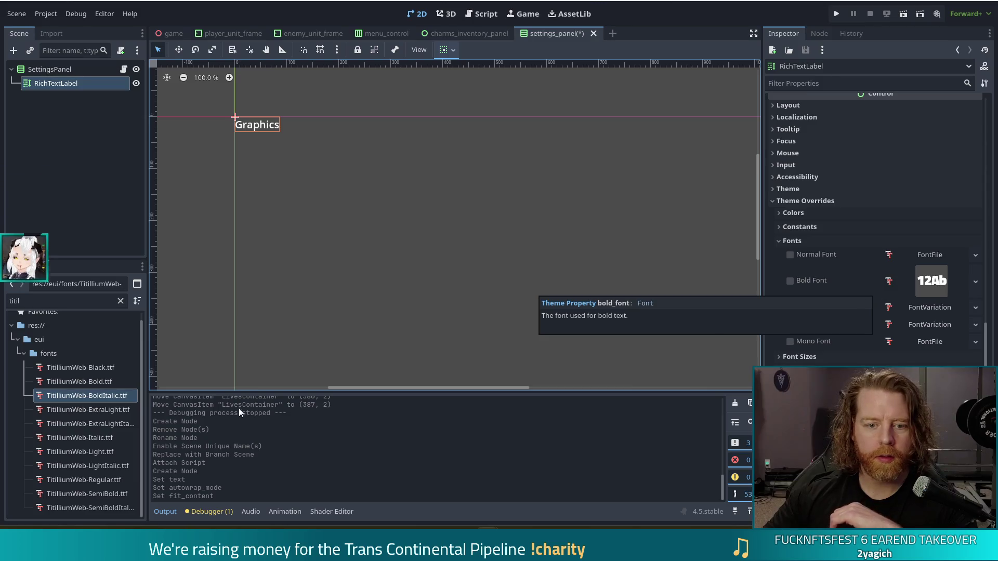
{"action": "left_click", "coordinate": [70, 382]}
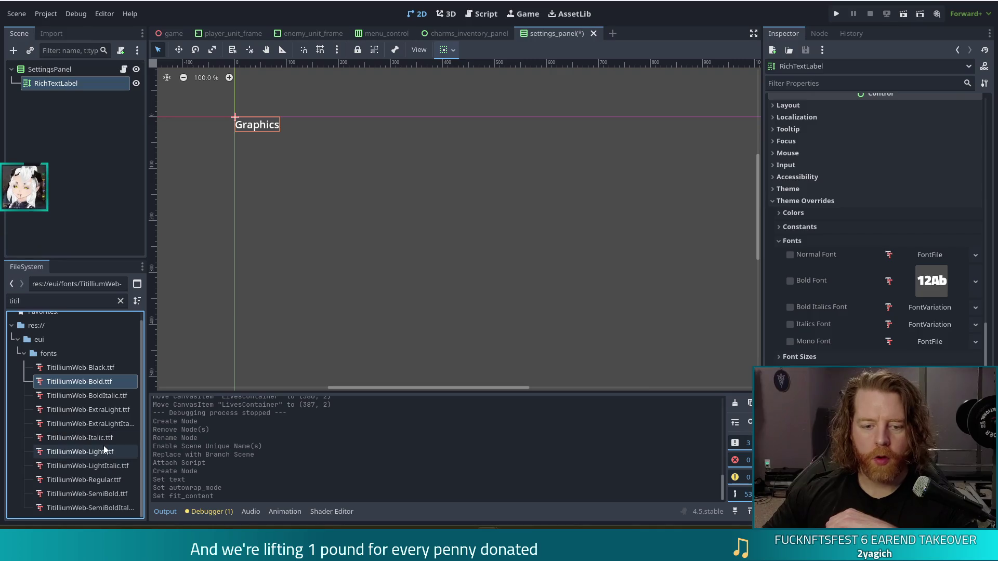
{"action": "left_click_drag", "start_coordinate": [92, 480], "coordinate": [913, 260]}
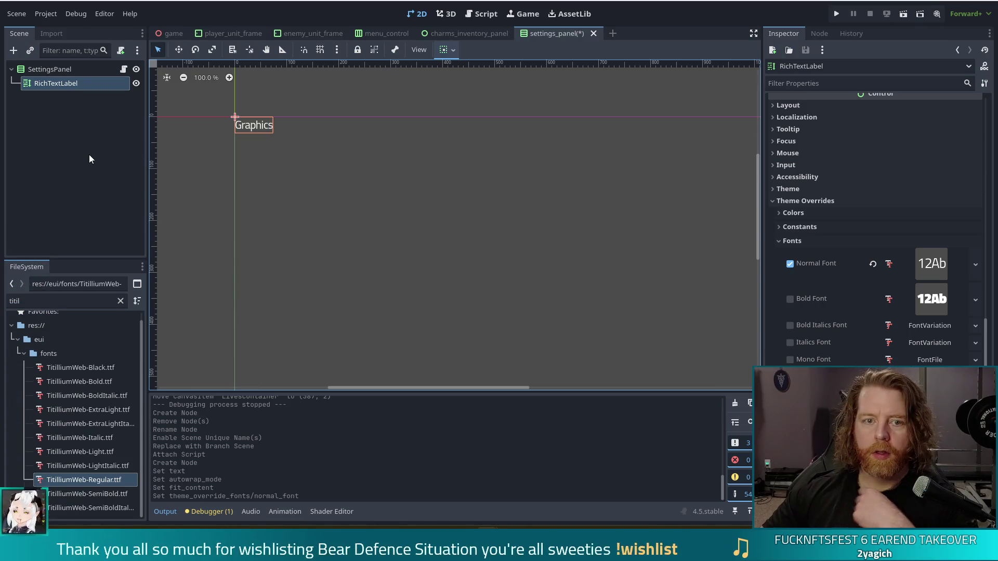
Set SettingsPanel's BoxContainer alignment to Center, then begin adding another child node.
{"action": "left_click", "coordinate": [66, 68]}
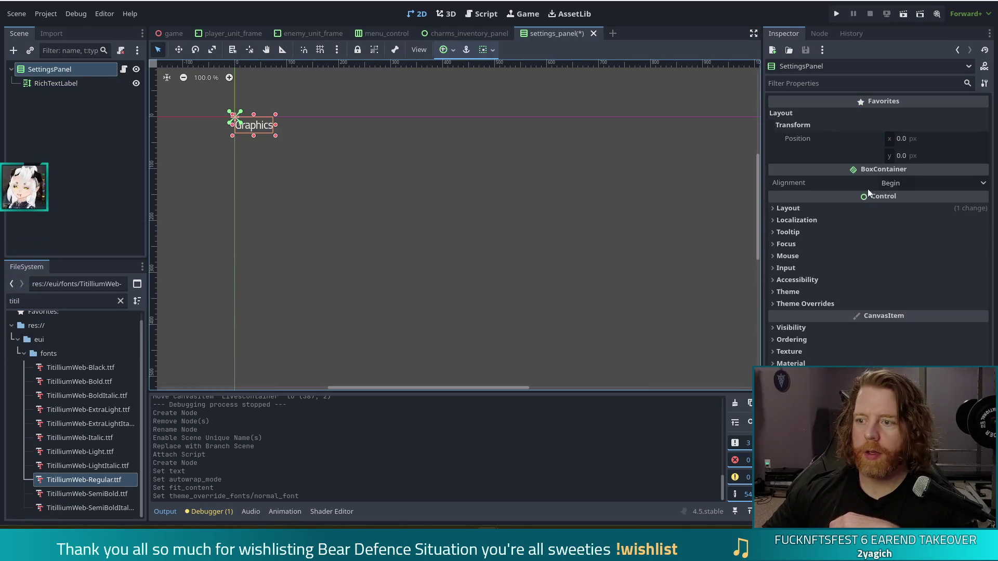
{"action": "left_click", "coordinate": [897, 183]}
{"action": "left_click", "coordinate": [918, 211]}
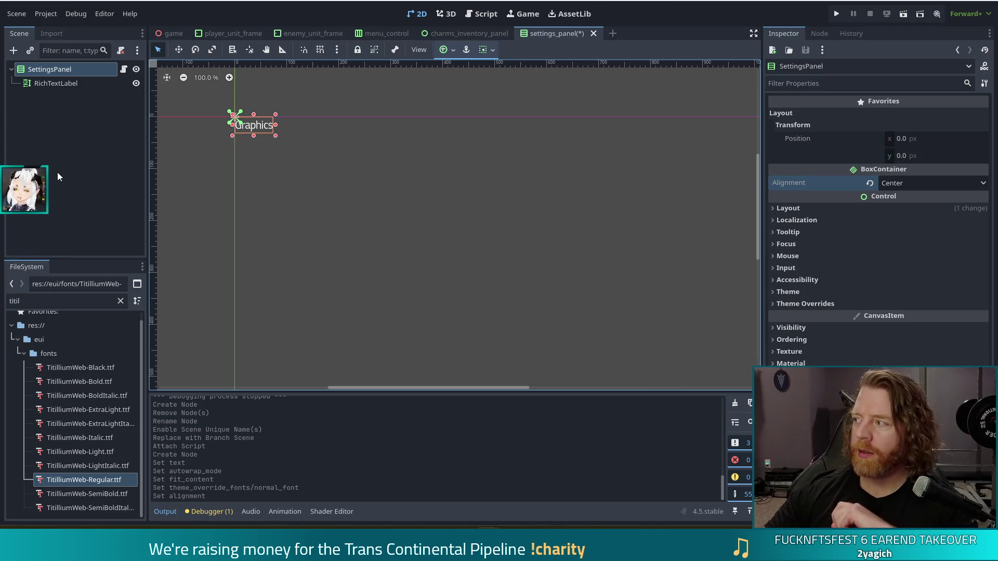
{"action": "left_click", "coordinate": [11, 50]}
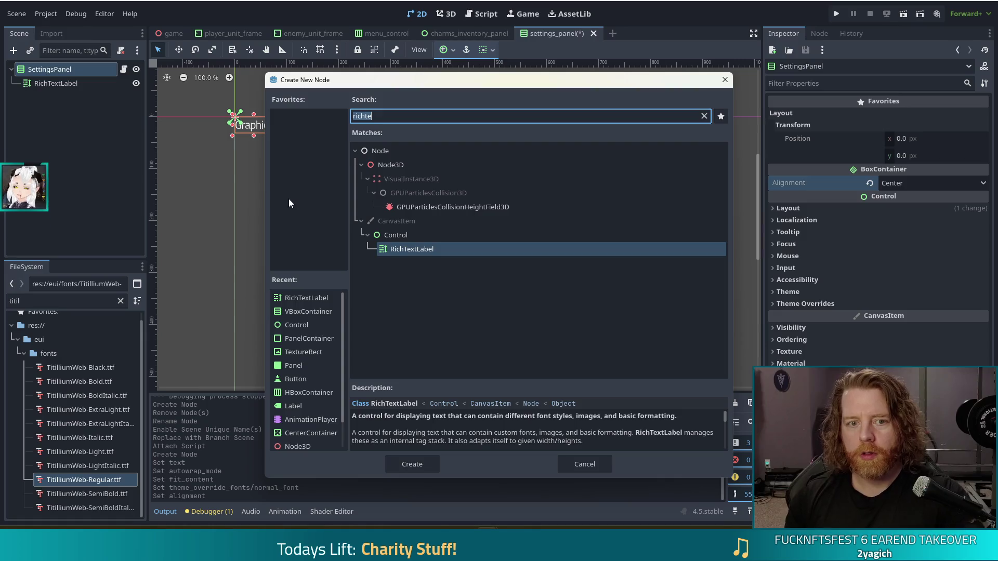
Add an HBoxContainer and move a duplicate of the Graphics label (RichTextLabel2) into it.
{"action": "type", "text": "hbox"}
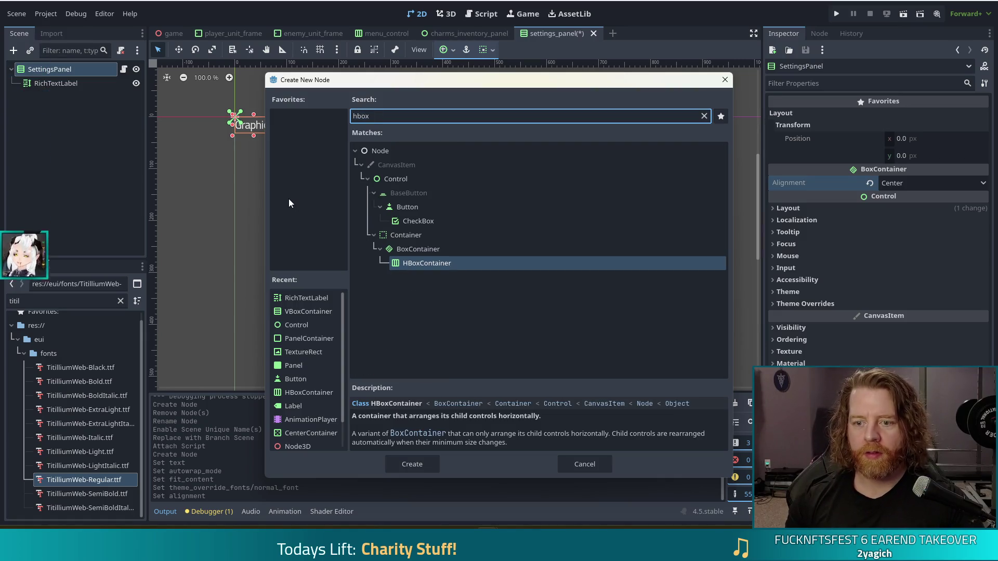
{"action": "key", "text": "Return"}
{"action": "left_click", "coordinate": [47, 83]}
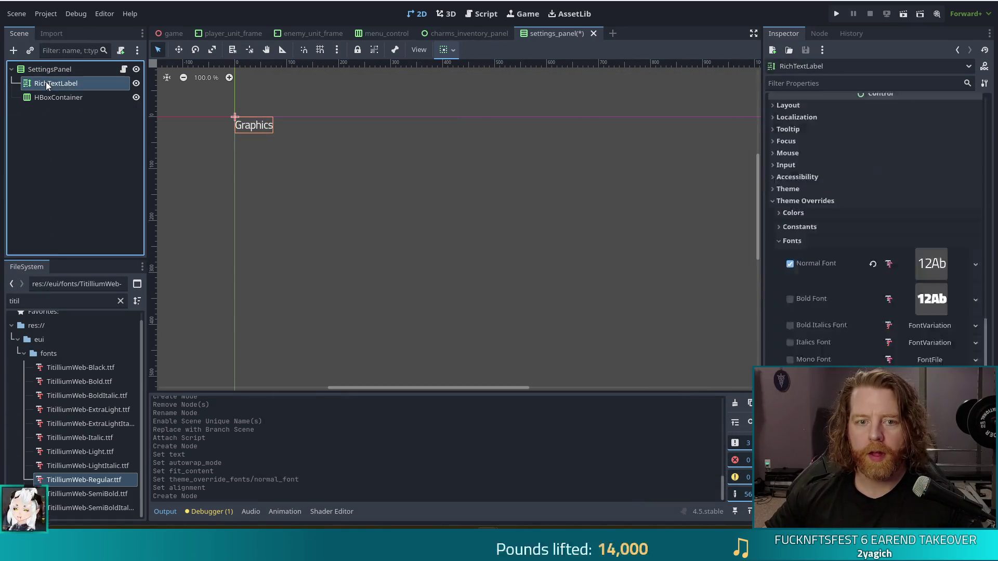
{"action": "key", "text": "ctrl+d"}
{"action": "left_click_drag", "start_coordinate": [57, 101], "coordinate": [66, 118]}
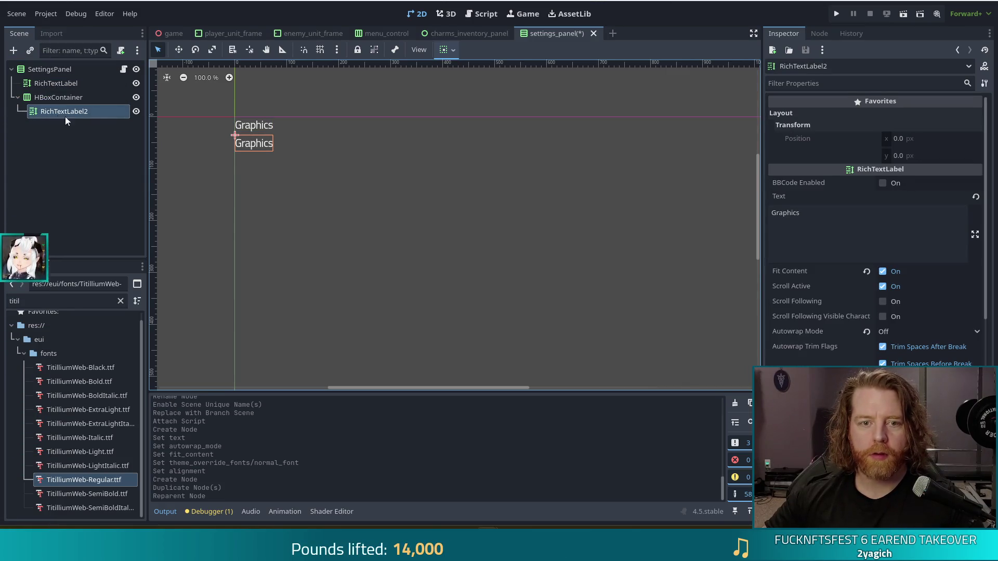
{"action": "double_click", "coordinate": [825, 232]}
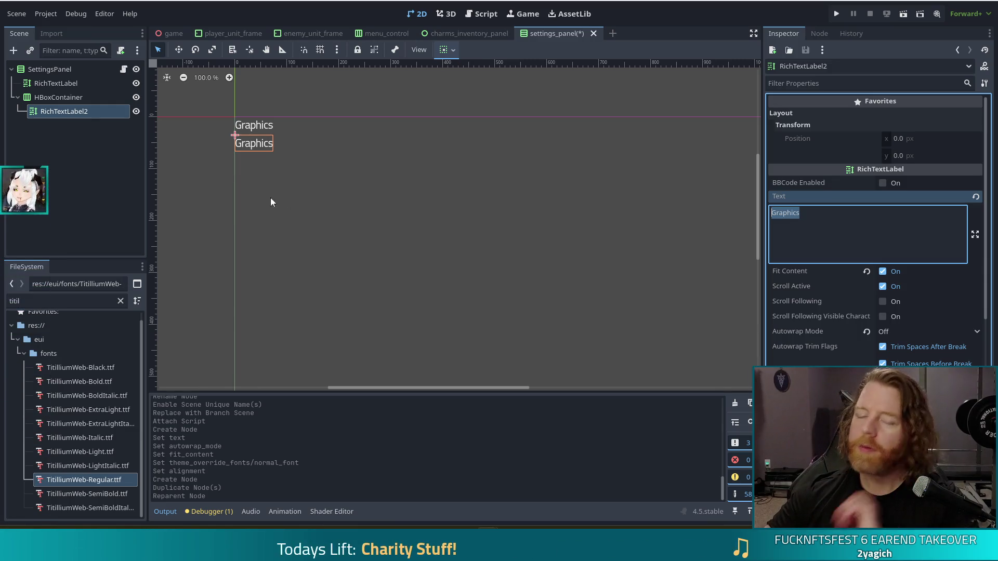
Rename the copied RichTextLabel2 to Caption and set its text to 'Window Mode:'.
{"action": "double_click", "coordinate": [86, 114]}
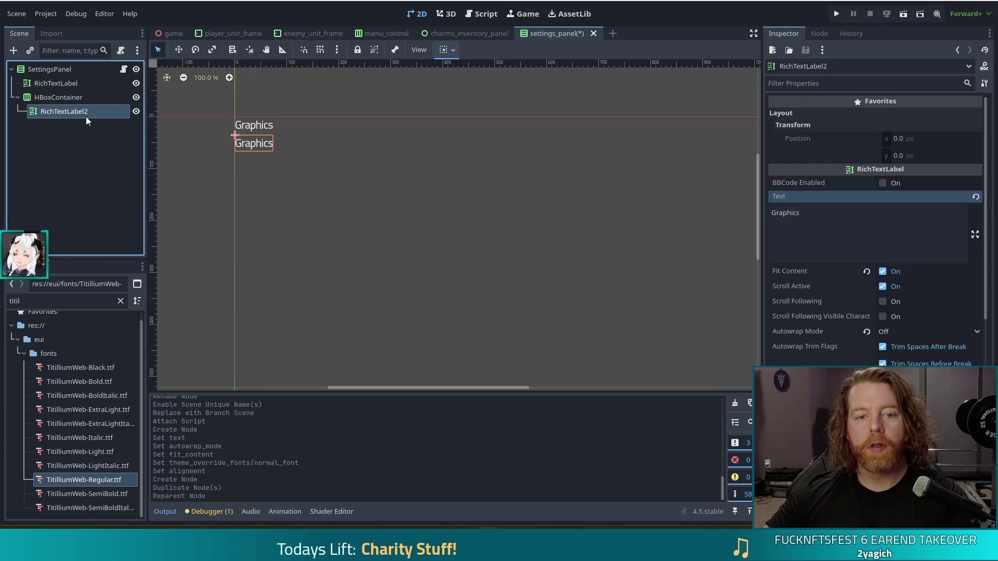
{"action": "type", "text": "Caption"}
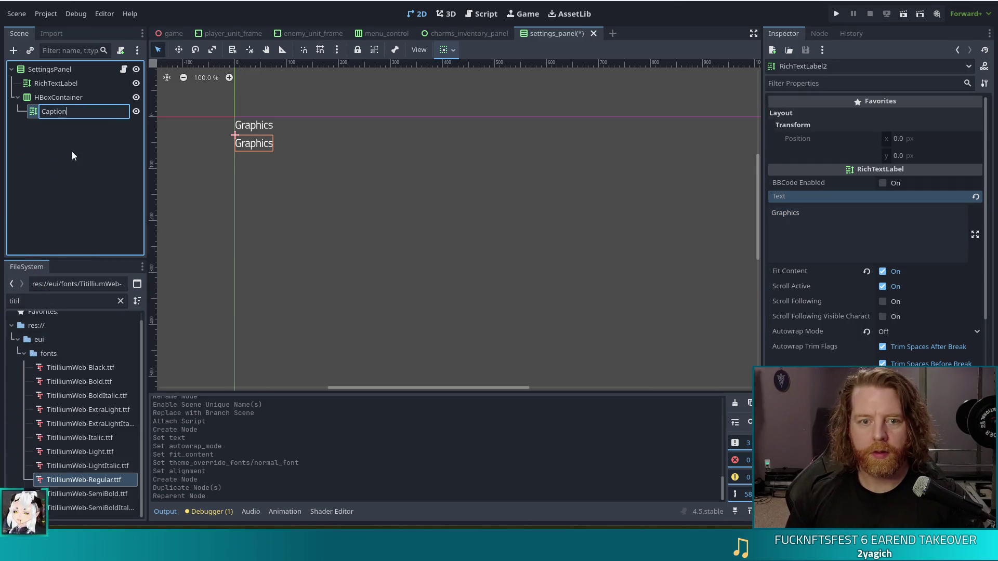
{"action": "key", "text": "Return"}
{"action": "left_click", "coordinate": [869, 222]}
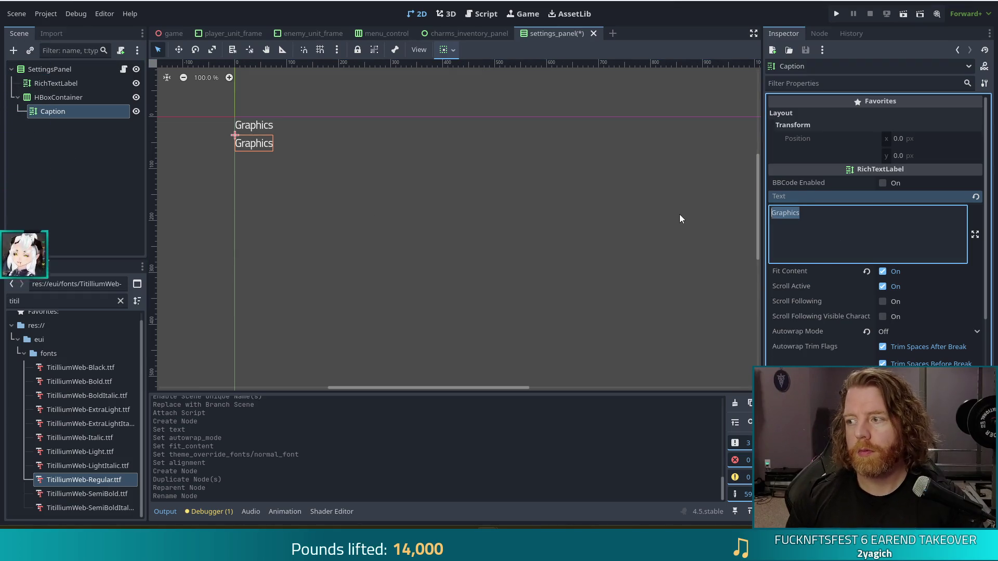
{"action": "type", "text": "Window Mode"}
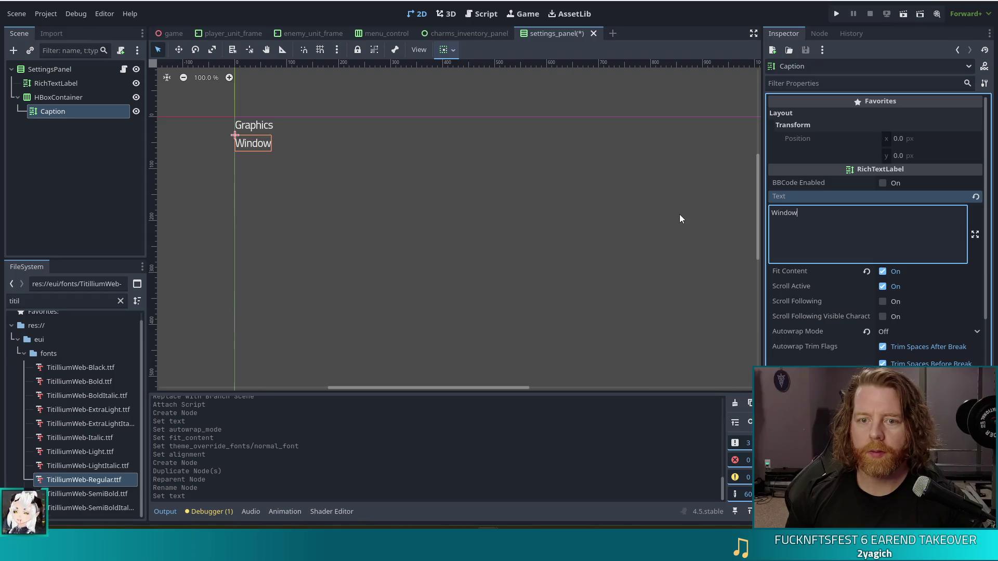
{"action": "type", "text": ":"}
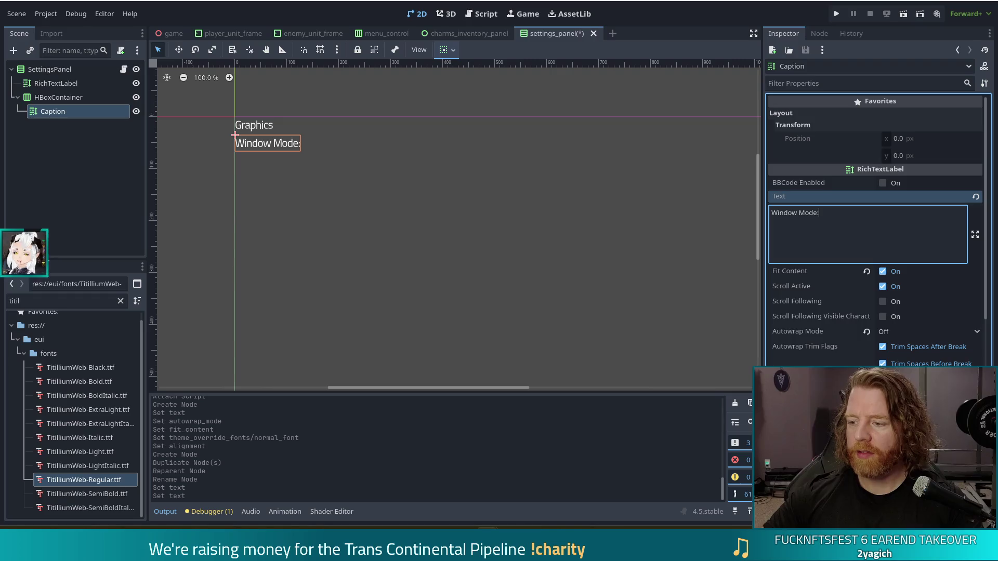
{"action": "left_click", "coordinate": [847, 308]}
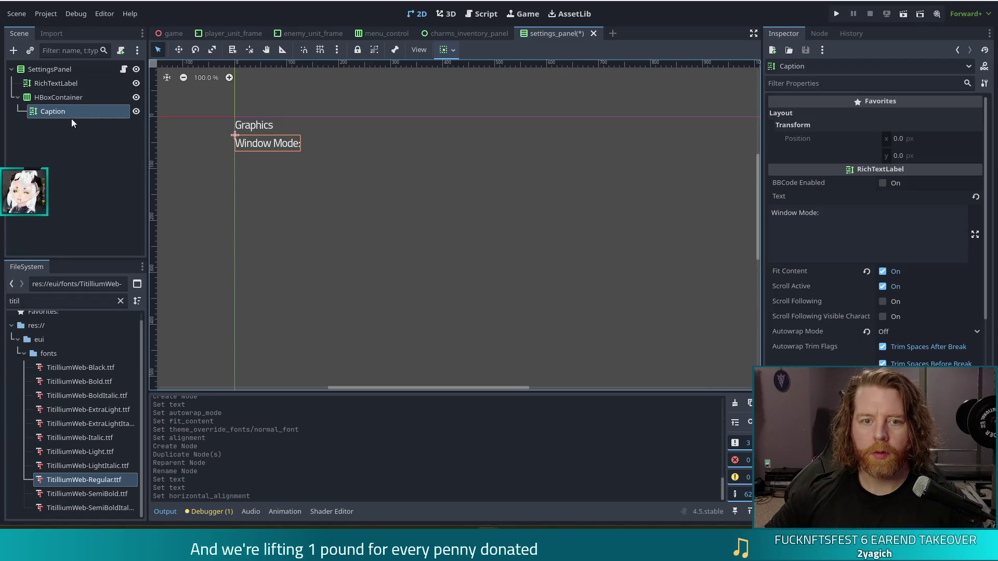
Select the HBoxContainer row in the Scene dock.
{"action": "left_click", "coordinate": [59, 100]}
{"action": "left_click", "coordinate": [46, 112]}
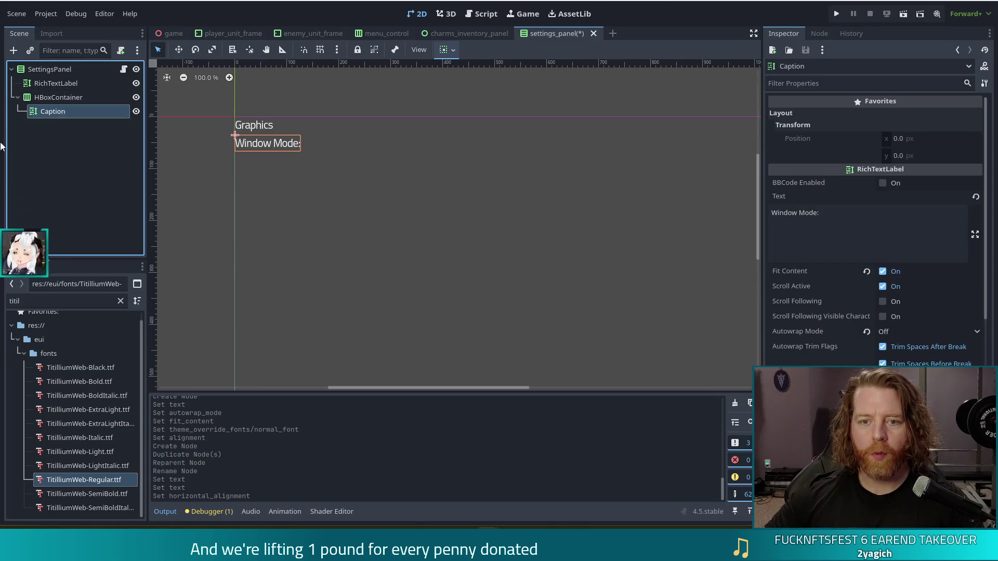
{"action": "left_click", "coordinate": [52, 97]}
Add an OptionButton inside the HBoxContainer row.
{"action": "key", "text": "ctrl+a"}
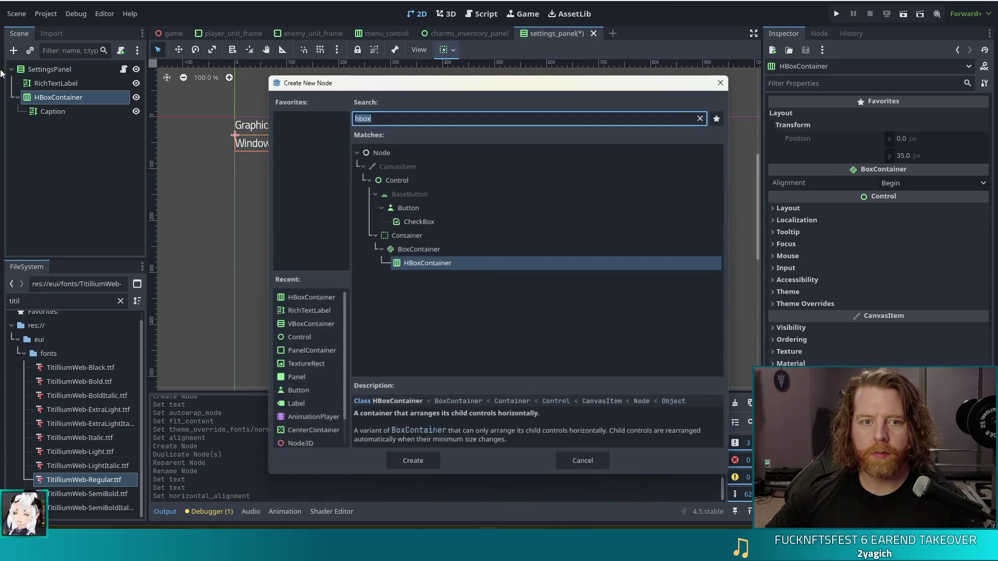
{"action": "type", "text": "option"}
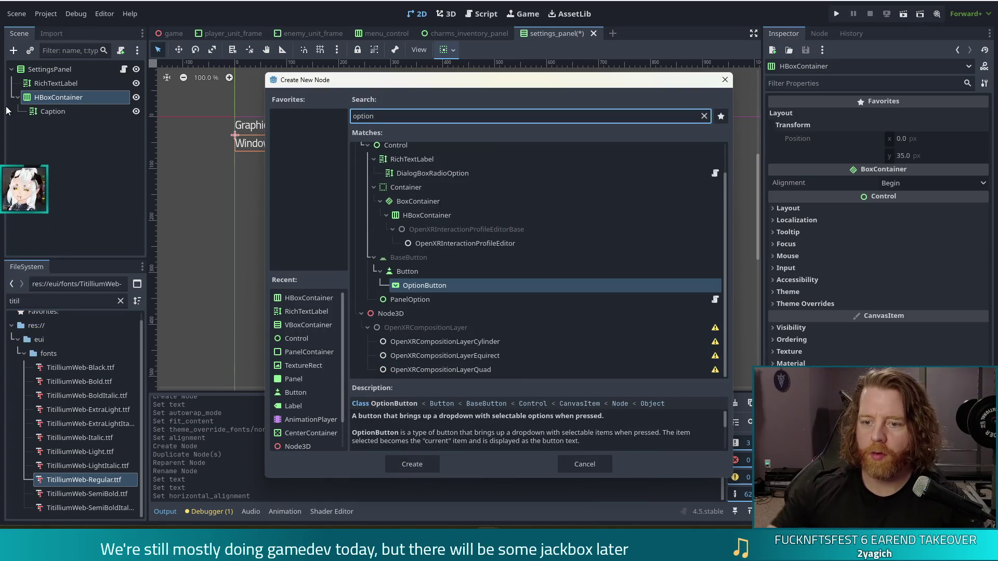
{"action": "key", "text": "Return"}
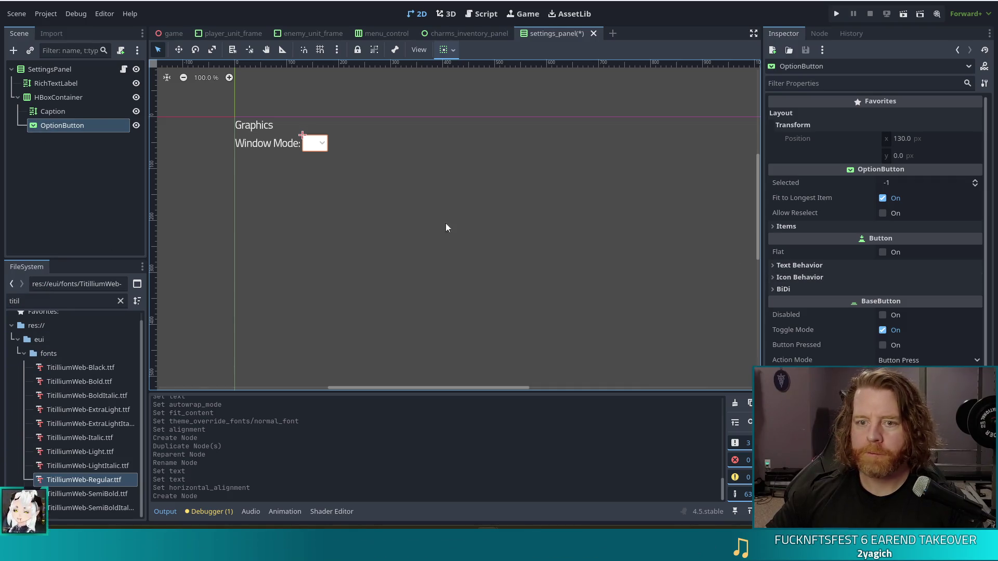
Override the HBoxContainer's Separation constant to 10 and save the settings_panel scene.
{"action": "left_click", "coordinate": [63, 97]}
{"action": "left_click", "coordinate": [815, 304]}
{"action": "left_click", "coordinate": [800, 317]}
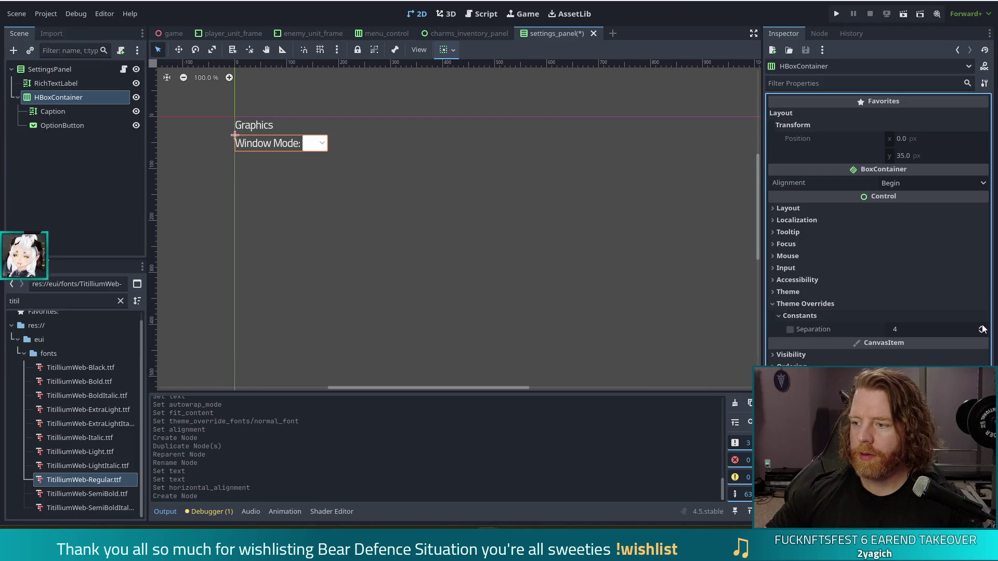
{"action": "left_click_drag", "start_coordinate": [982, 329], "coordinate": [982, 312]}
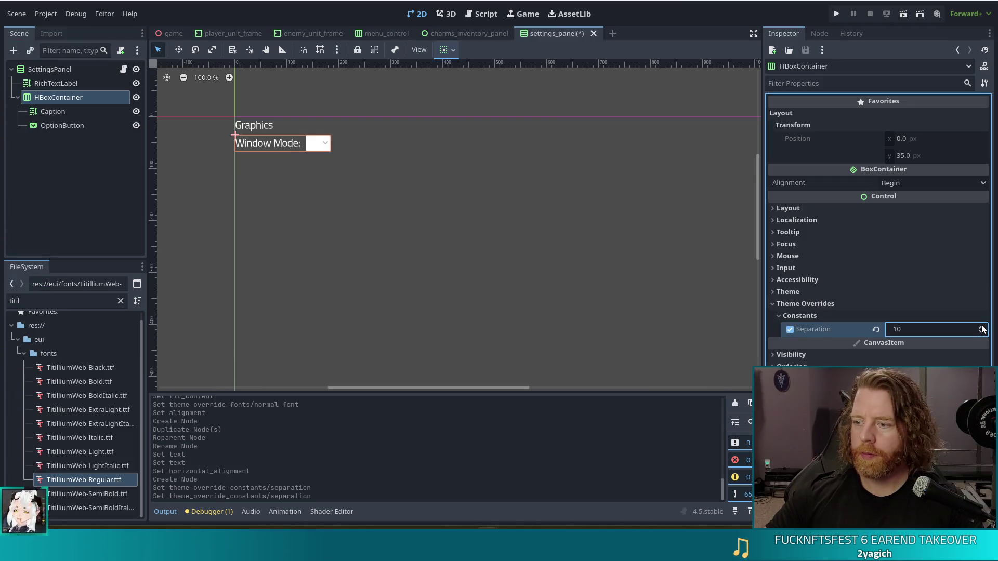
{"action": "key", "text": "ctrl+s"}
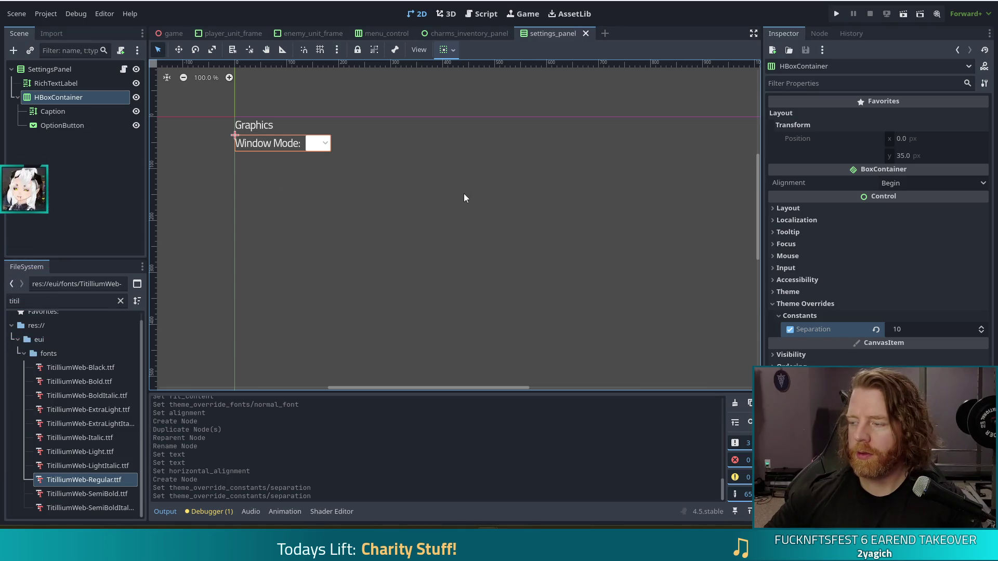
{"action": "left_click", "coordinate": [42, 84]}
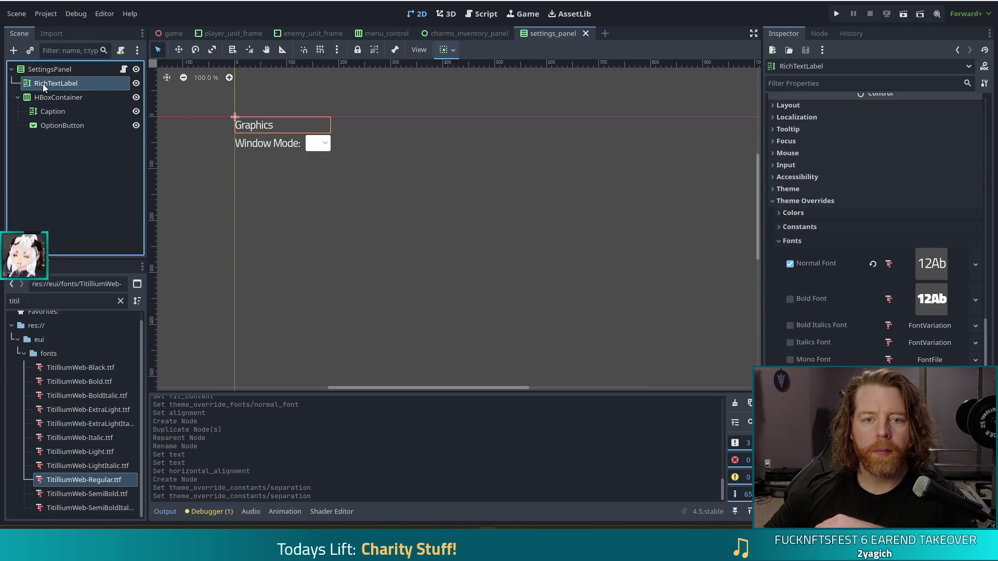
Set the Graphics heading's Horizontal Alignment to Center, then deselect it.
{"action": "scroll", "coordinate": [832, 207], "scroll_direction": "up", "scroll_amount": 4}
{"action": "scroll", "coordinate": [831, 207], "scroll_direction": "up", "scroll_amount": 5}
{"action": "left_click", "coordinate": [900, 310]}
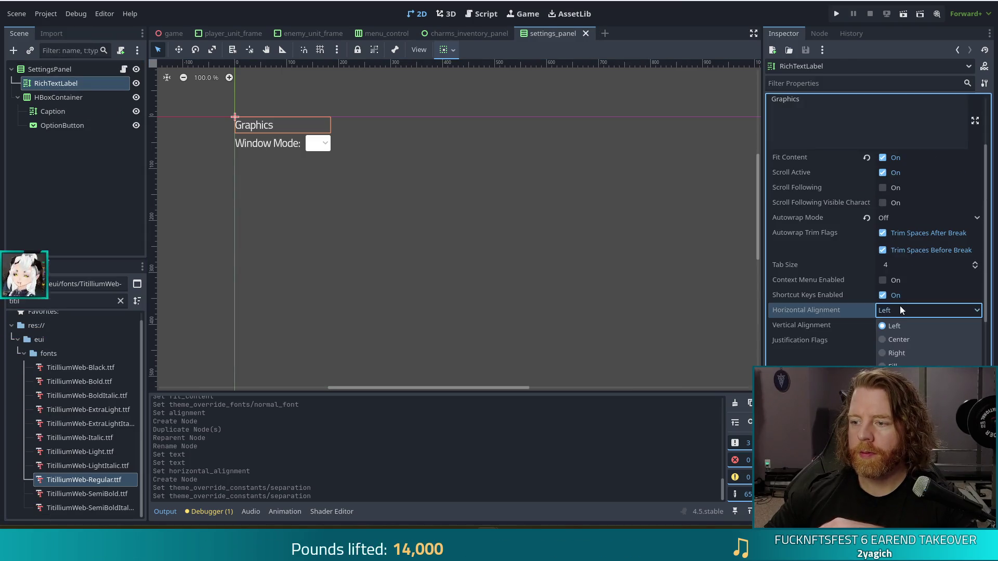
{"action": "left_click", "coordinate": [894, 339]}
{"action": "left_click", "coordinate": [108, 210]}
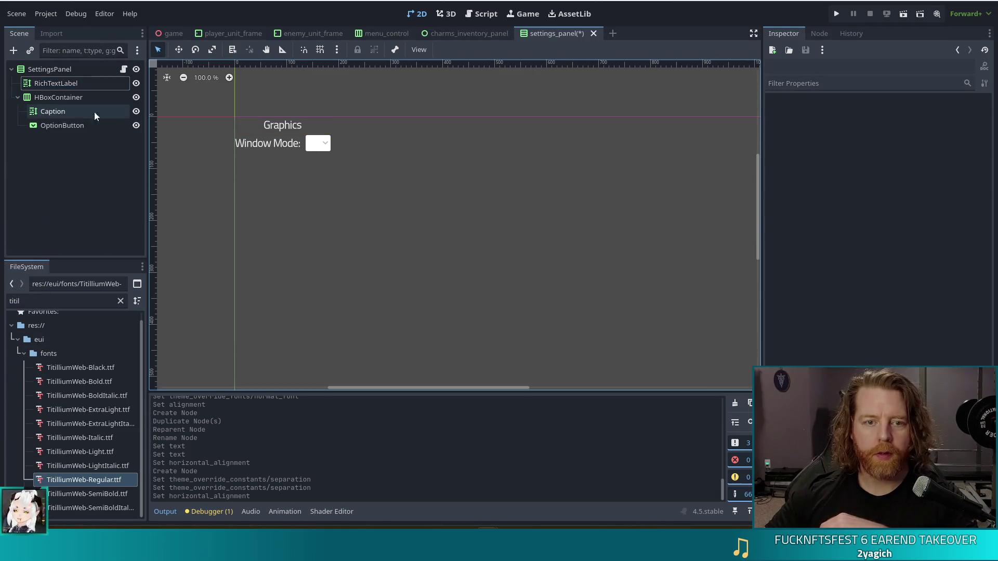
{"action": "left_click", "coordinate": [45, 121]}
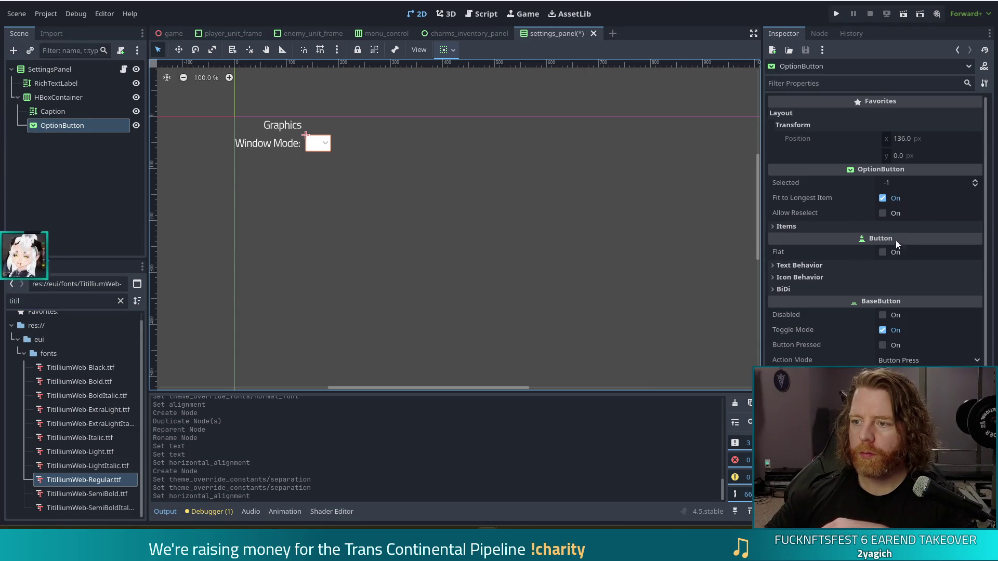
Review the OptionButton's Inspector properties and their documentation tooltips.
{"action": "scroll", "coordinate": [871, 216], "scroll_direction": "down", "scroll_amount": 3}
{"action": "scroll", "coordinate": [897, 276], "scroll_direction": "up", "scroll_amount": 3}
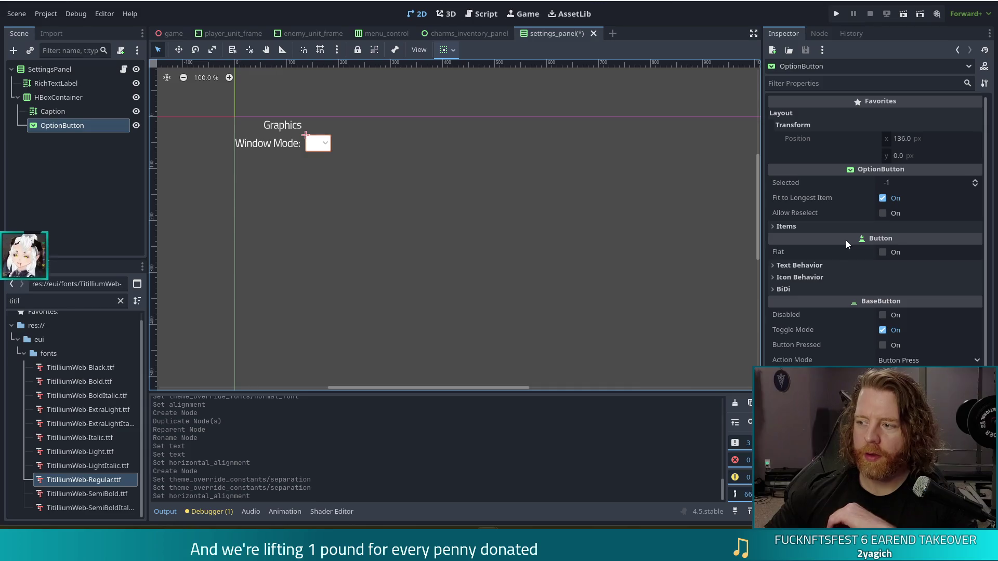
{"action": "mouse_move", "coordinate": [815, 171]}
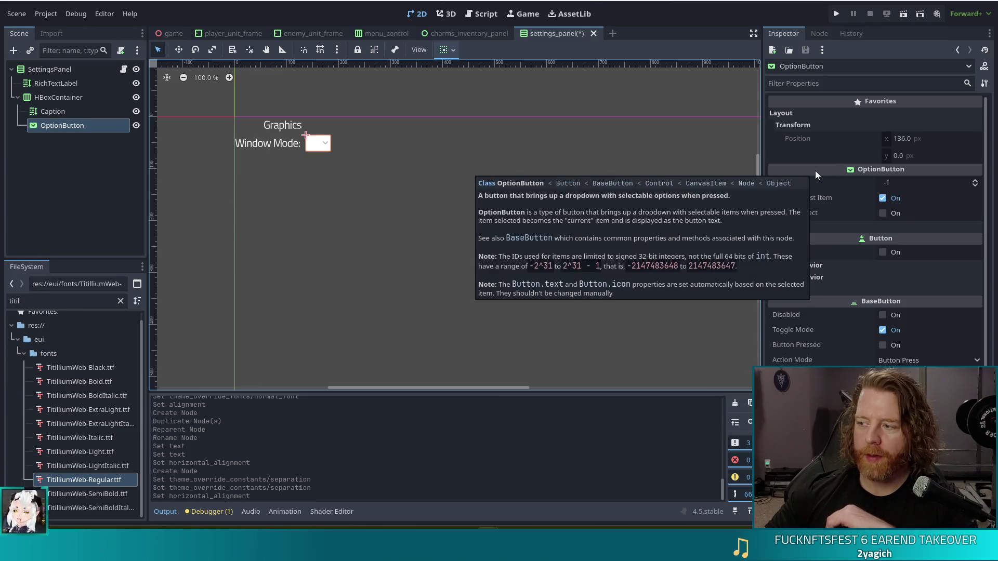
{"action": "mouse_move", "coordinate": [826, 153]}
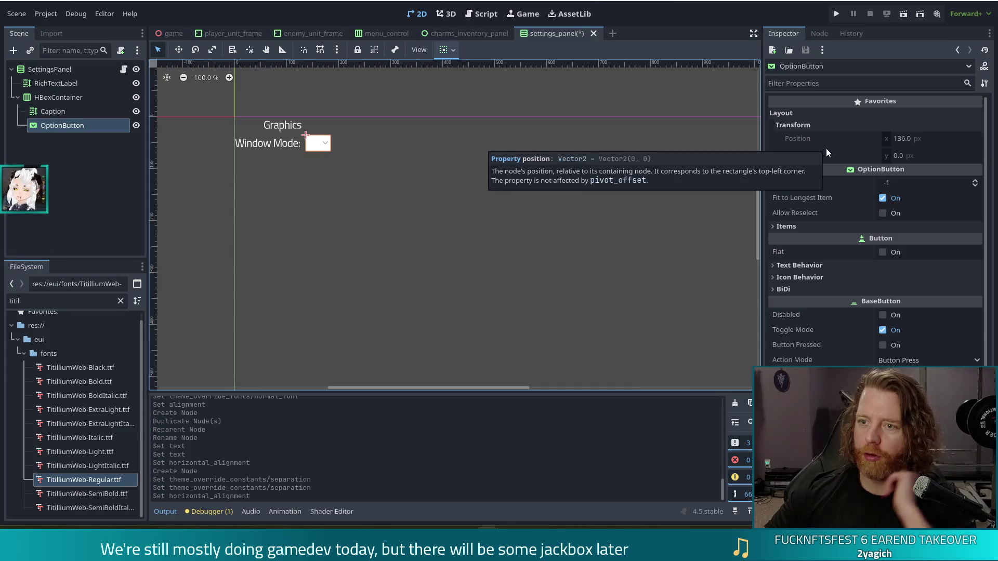
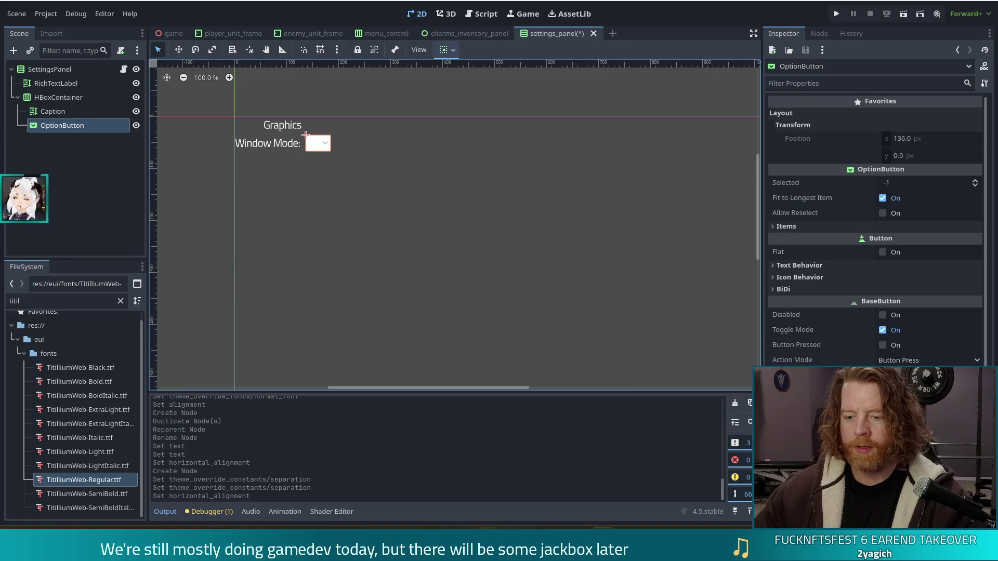
Add a first, still-blank item (ID 0) to the Window Mode OptionButton's Items list.
{"action": "mouse_move", "coordinate": [461, 522]}
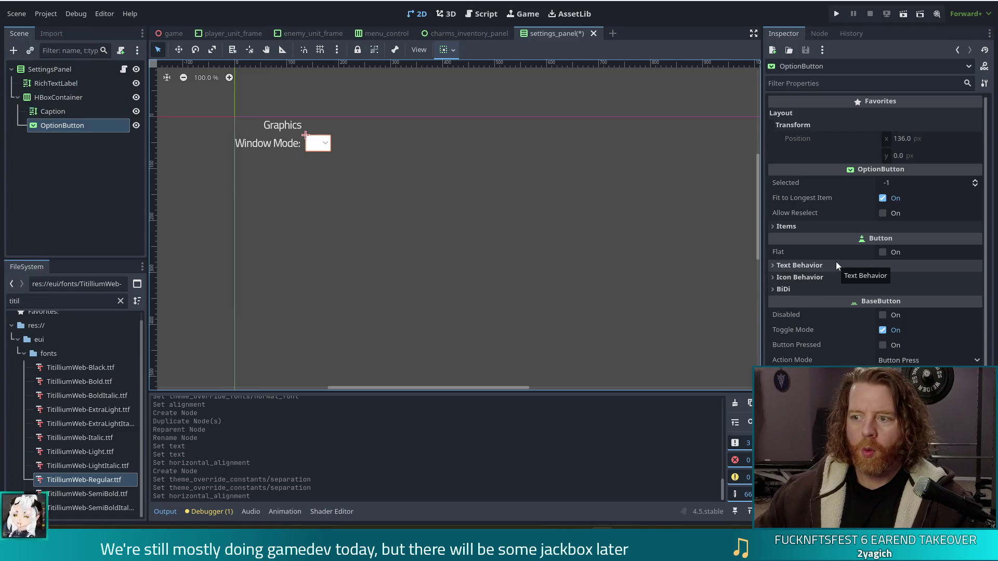
{"action": "left_click", "coordinate": [831, 227]}
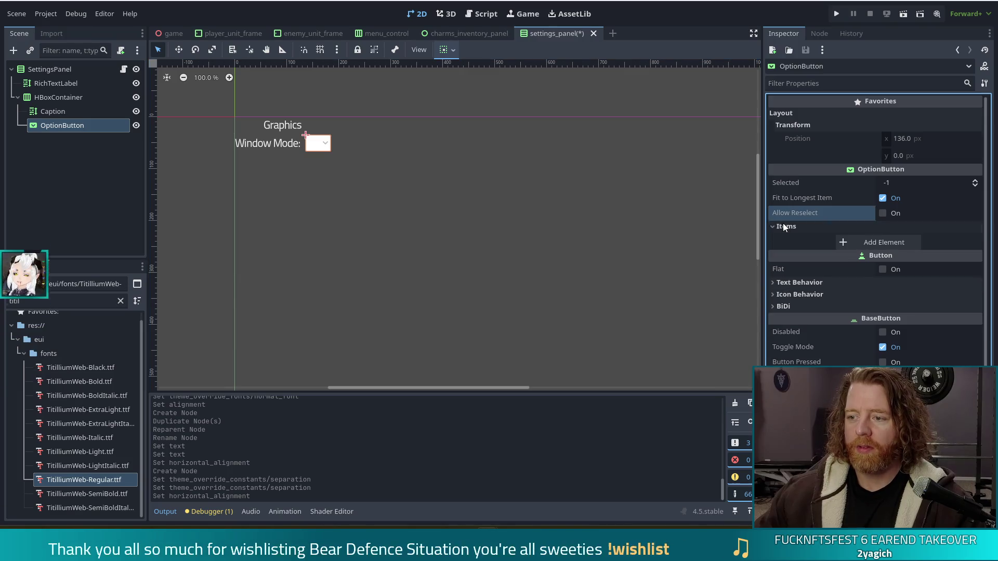
{"action": "left_click", "coordinate": [871, 245]}
{"action": "left_click", "coordinate": [879, 244]}
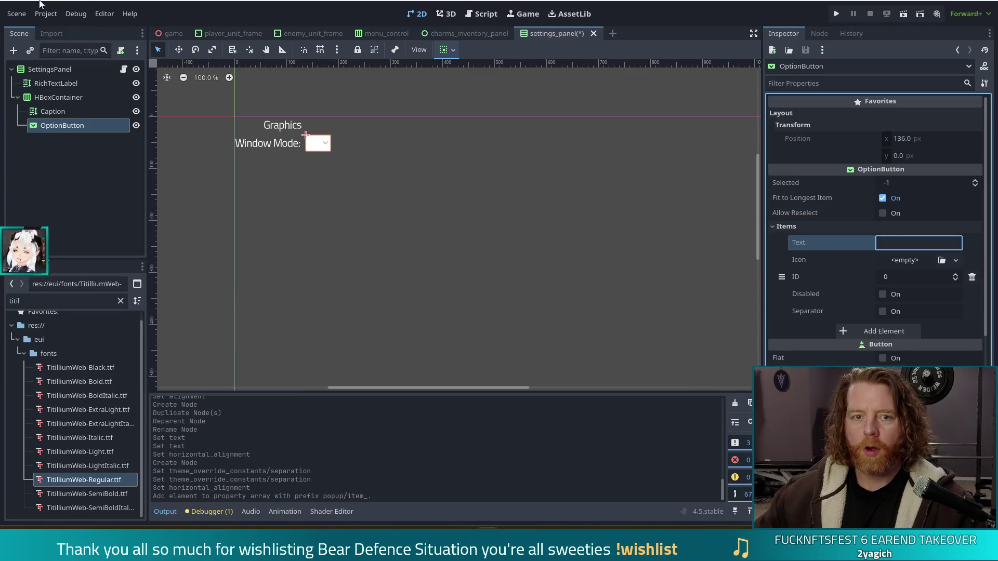
{"action": "left_click", "coordinate": [75, 13]}
{"action": "left_click", "coordinate": [46, 13]}
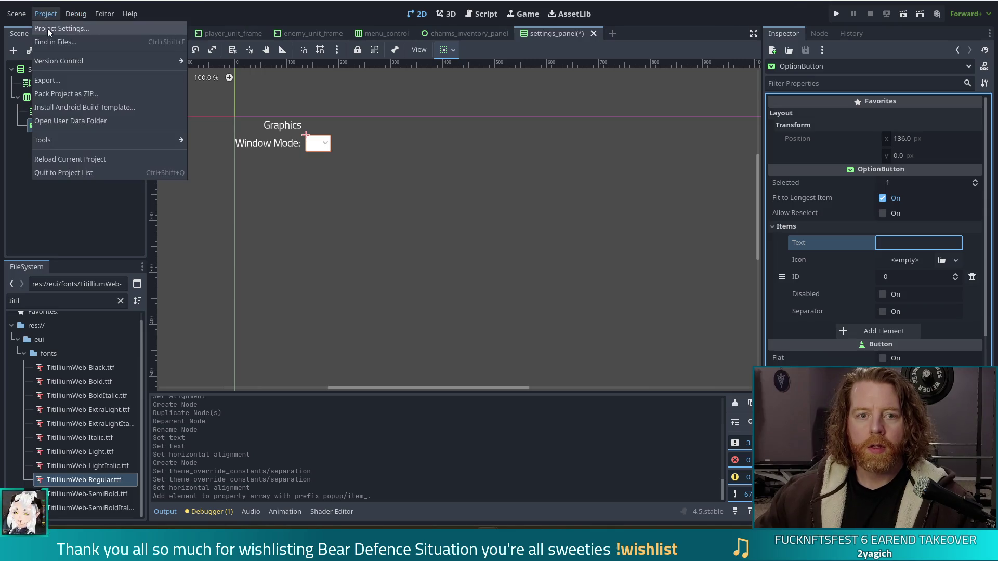
{"action": "left_click", "coordinate": [48, 30]}
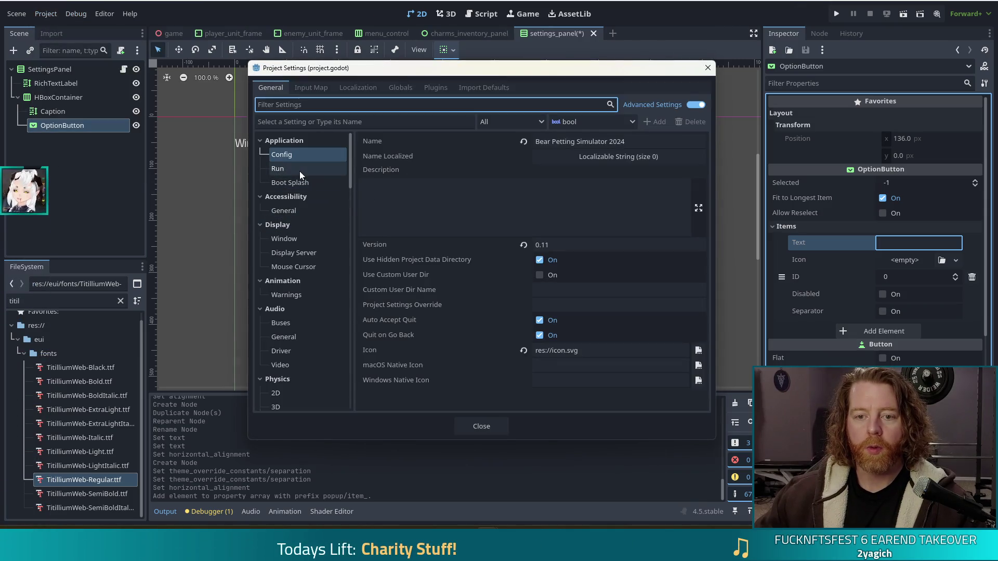
{"action": "left_click", "coordinate": [294, 239]}
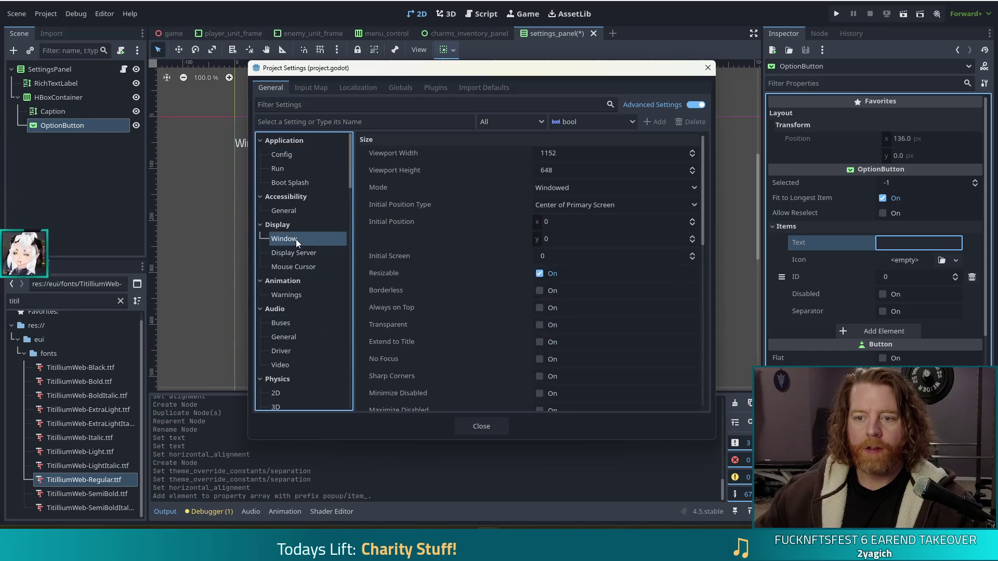
{"action": "left_click", "coordinate": [572, 188]}
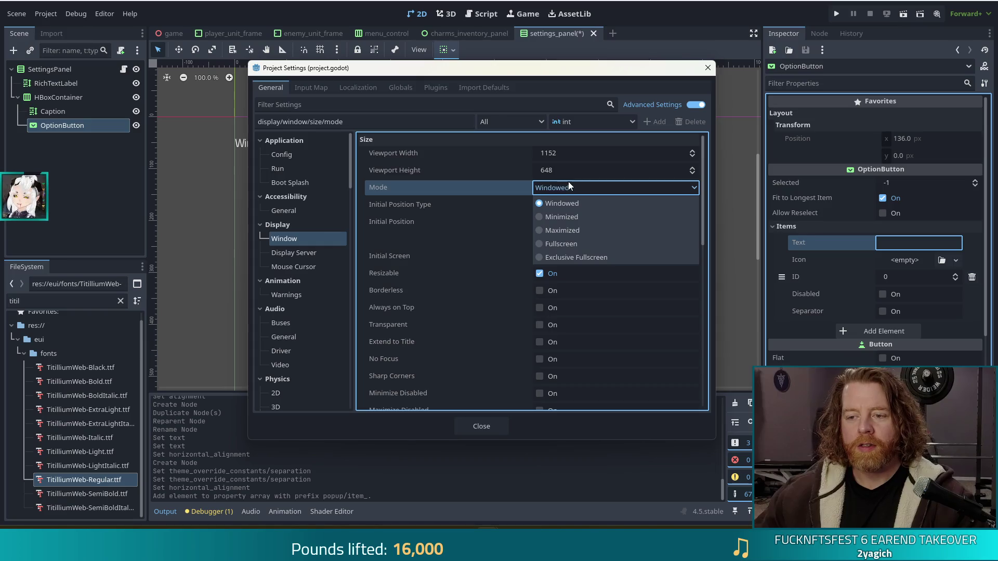
{"action": "left_click", "coordinate": [546, 245]}
{"action": "left_click", "coordinate": [586, 188]}
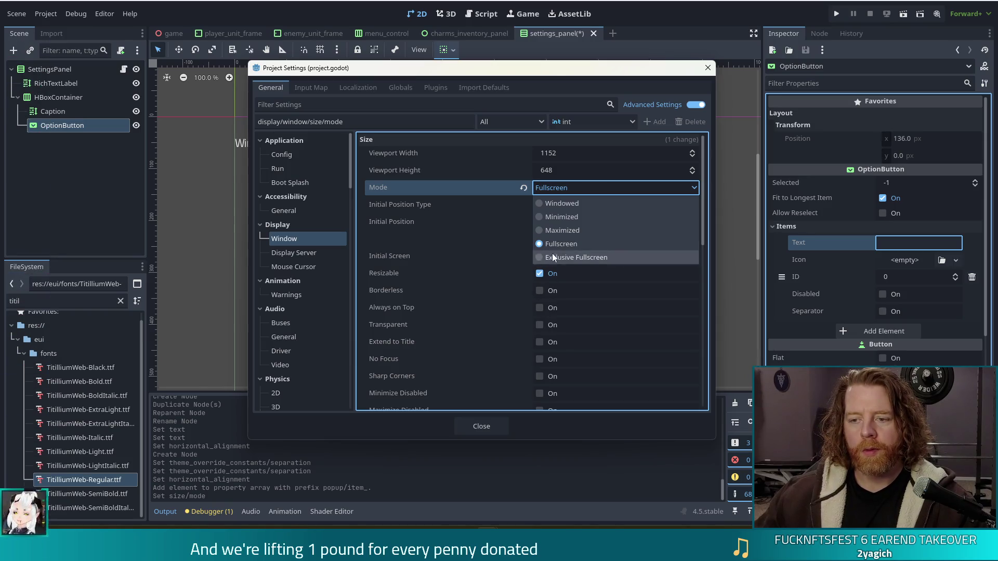
{"action": "left_click", "coordinate": [569, 204]}
{"action": "left_click", "coordinate": [563, 189]}
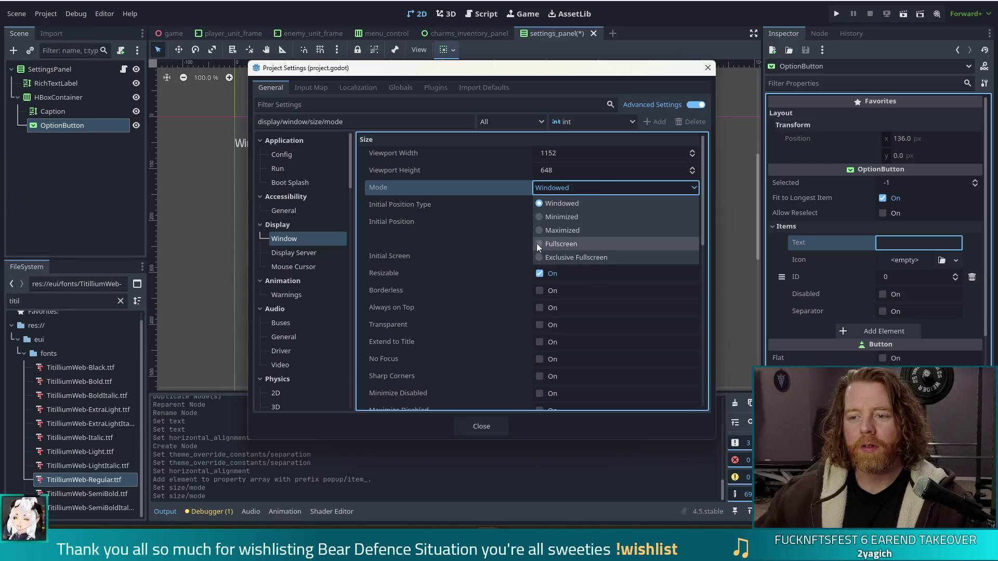
{"action": "left_click", "coordinate": [679, 30]}
{"action": "left_click", "coordinate": [708, 69]}
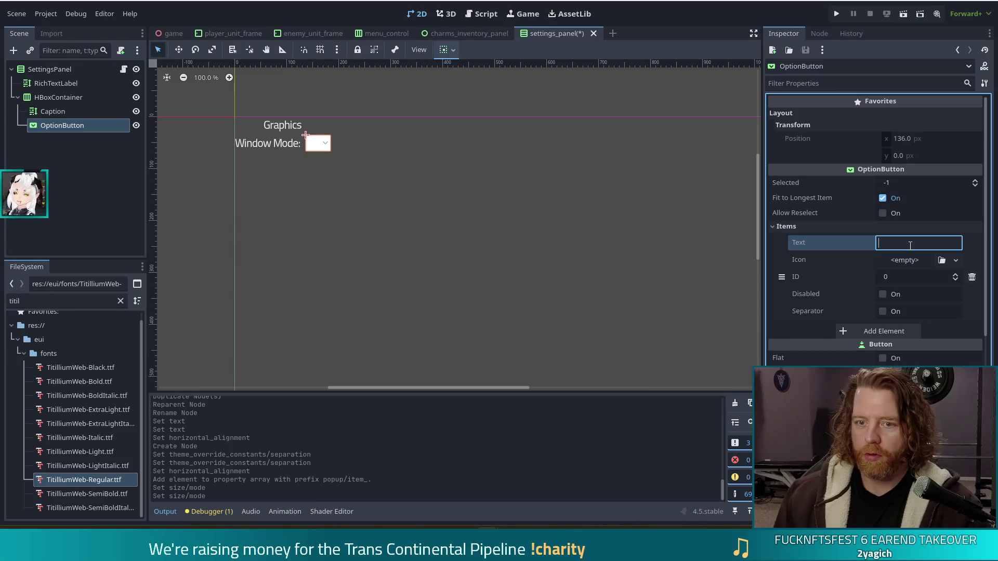
Name item 0 'Windowed' and look over the OptionButton's theme type variation setting.
{"action": "type", "text": "Windowed"}
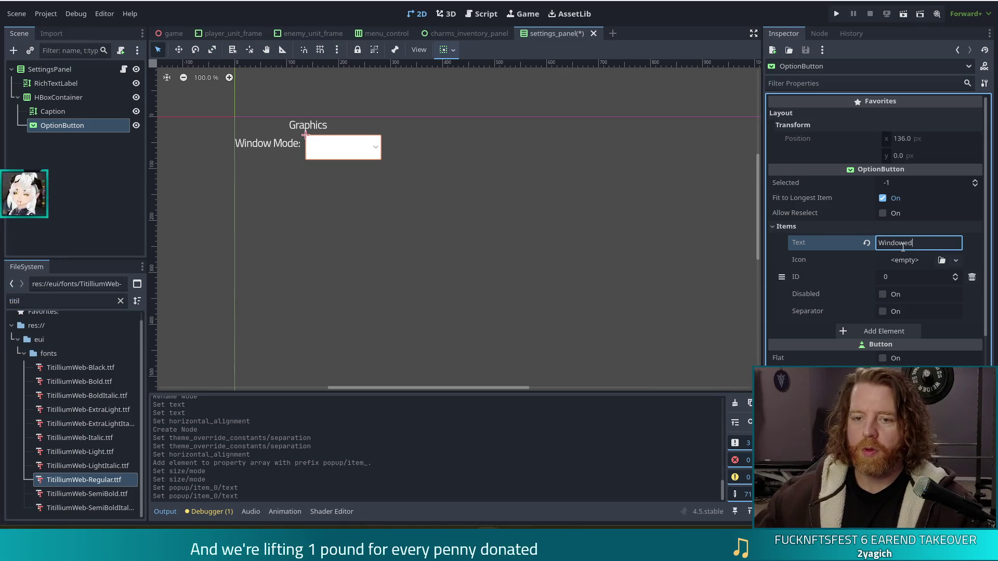
{"action": "left_click", "coordinate": [364, 234]}
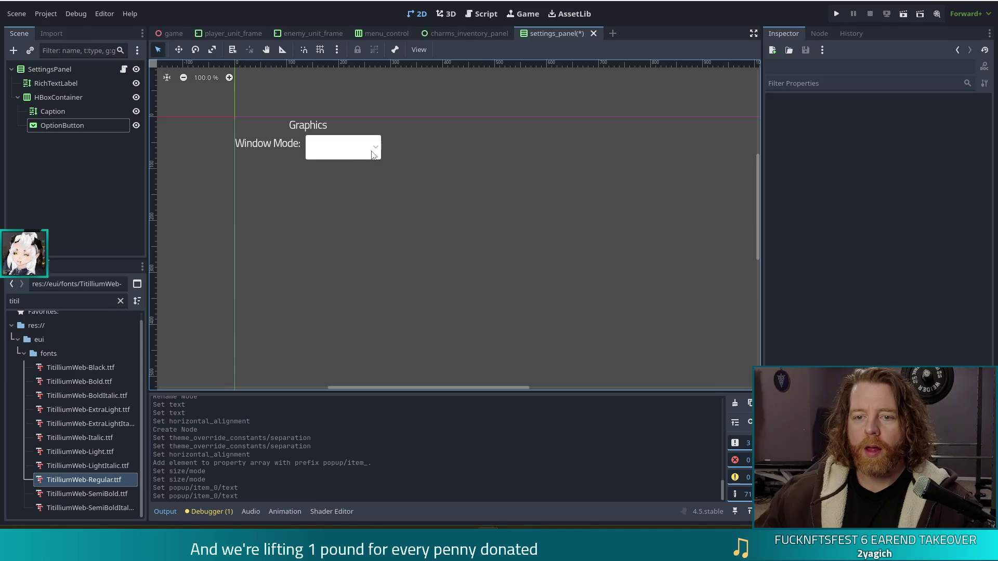
{"action": "left_click", "coordinate": [373, 154]}
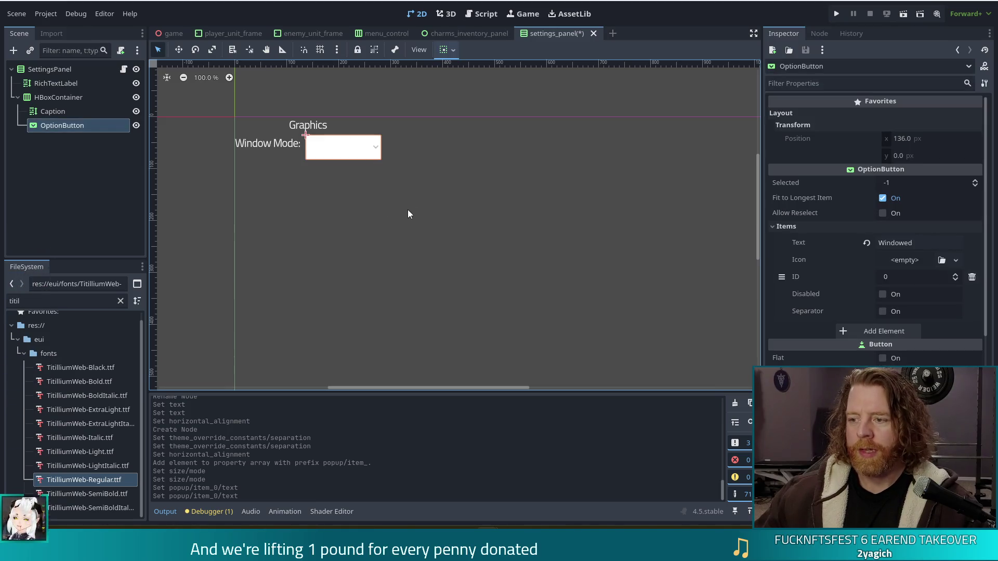
{"action": "scroll", "coordinate": [831, 281], "scroll_direction": "down", "scroll_amount": 3}
{"action": "scroll", "coordinate": [832, 277], "scroll_direction": "down", "scroll_amount": 10}
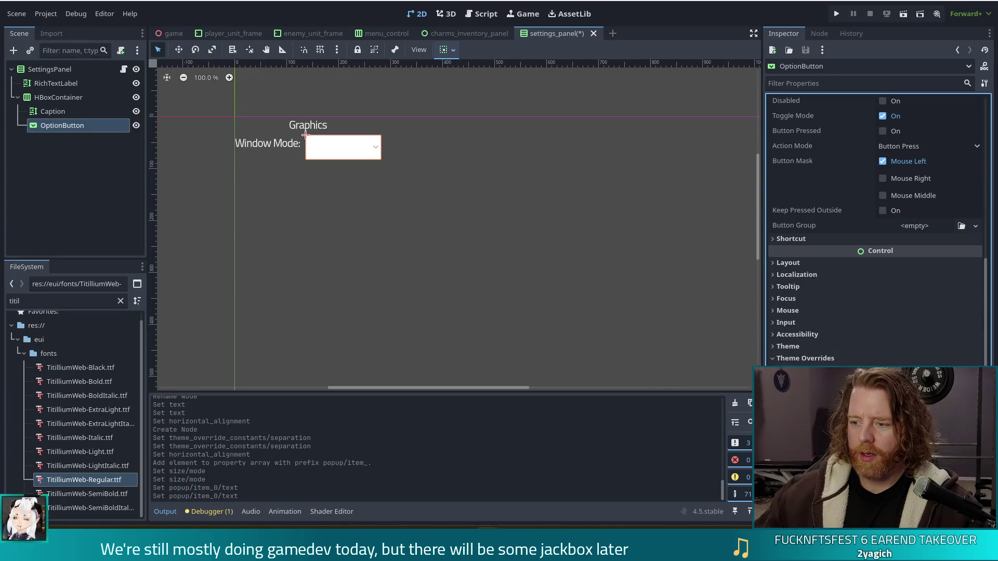
{"action": "scroll", "coordinate": [795, 339], "scroll_direction": "down", "scroll_amount": 4}
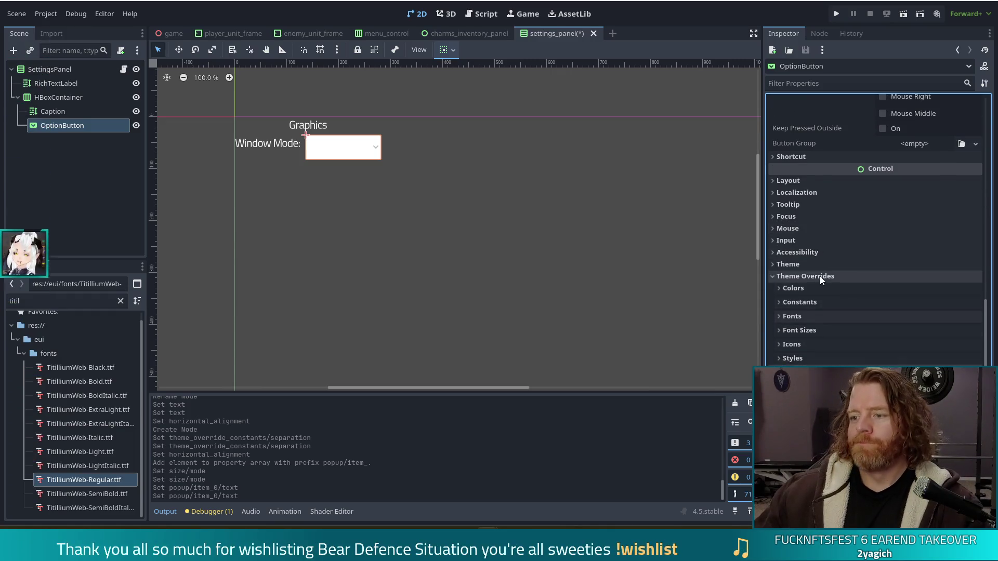
{"action": "left_click", "coordinate": [810, 266]}
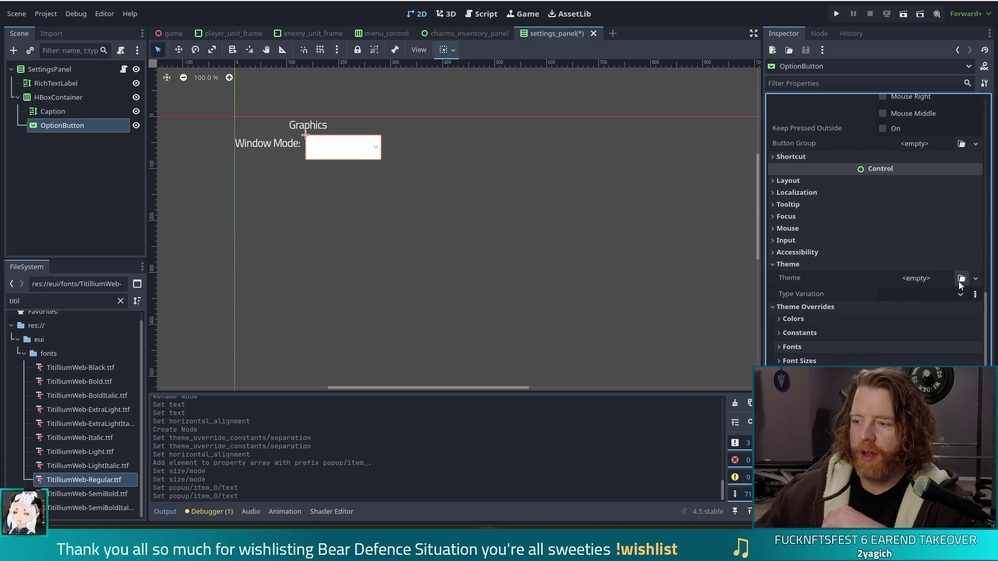
{"action": "left_click", "coordinate": [962, 296]}
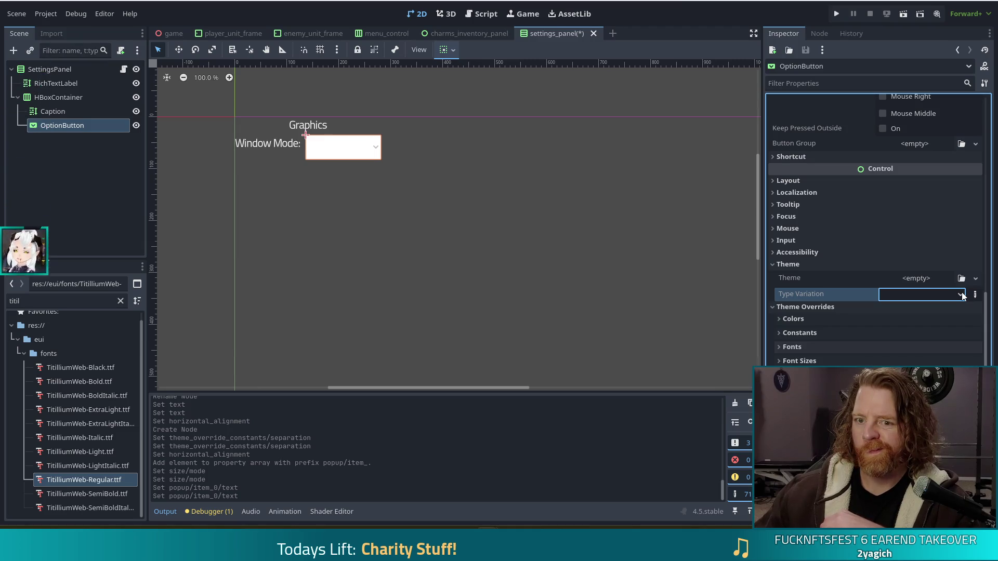
{"action": "scroll", "coordinate": [887, 225], "scroll_direction": "up", "scroll_amount": 10}
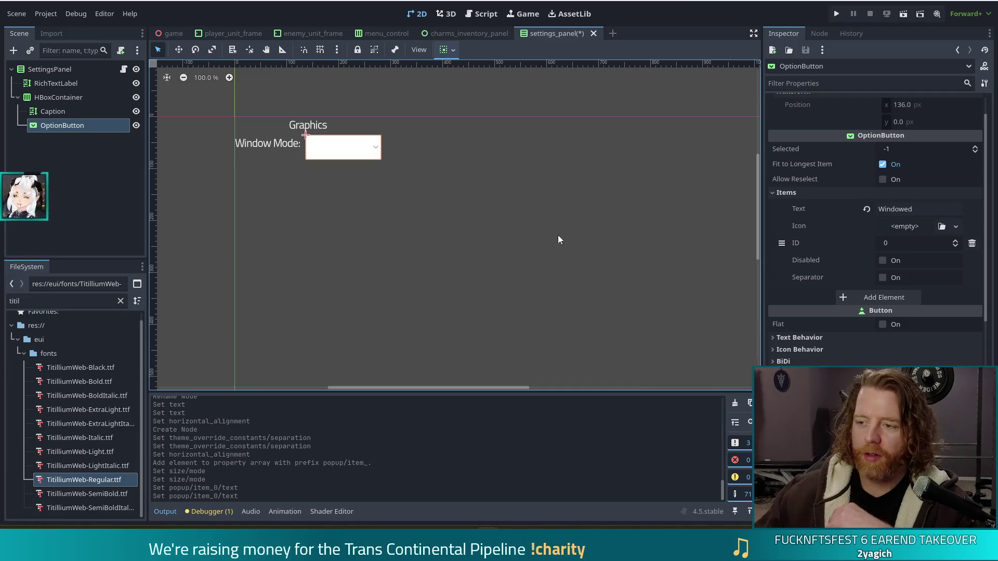
Add a second item named 'Fullscreen' (ID 1) and save the settings_panel scene.
{"action": "left_click", "coordinate": [884, 297]}
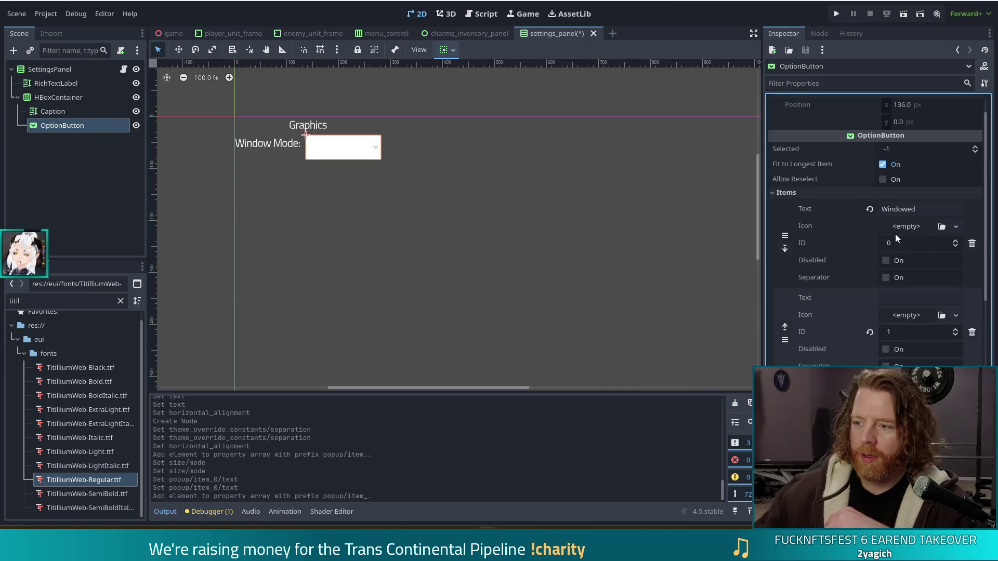
{"action": "left_click", "coordinate": [893, 296]}
{"action": "type", "text": "Fulls"}
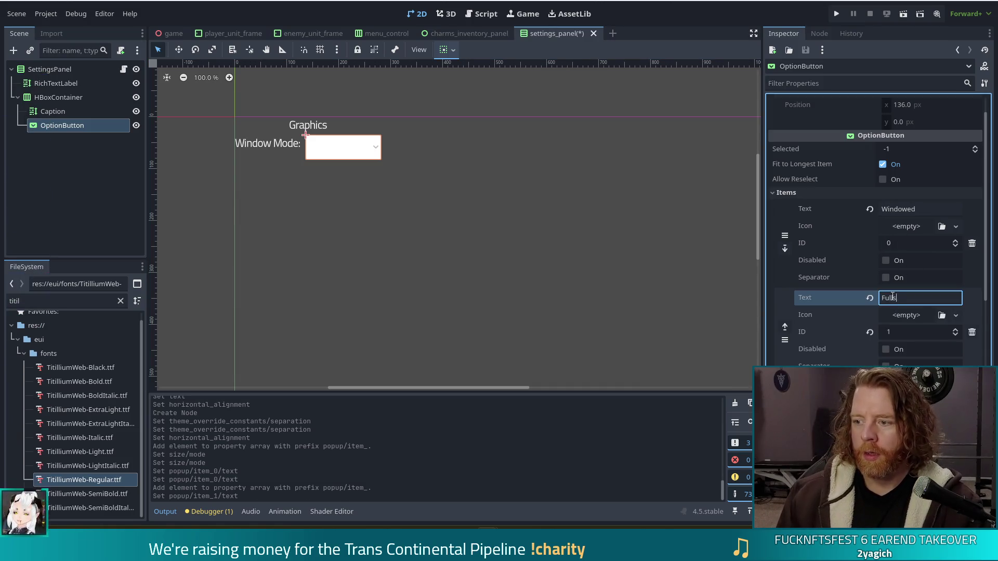
{"action": "type", "text": "creen"}
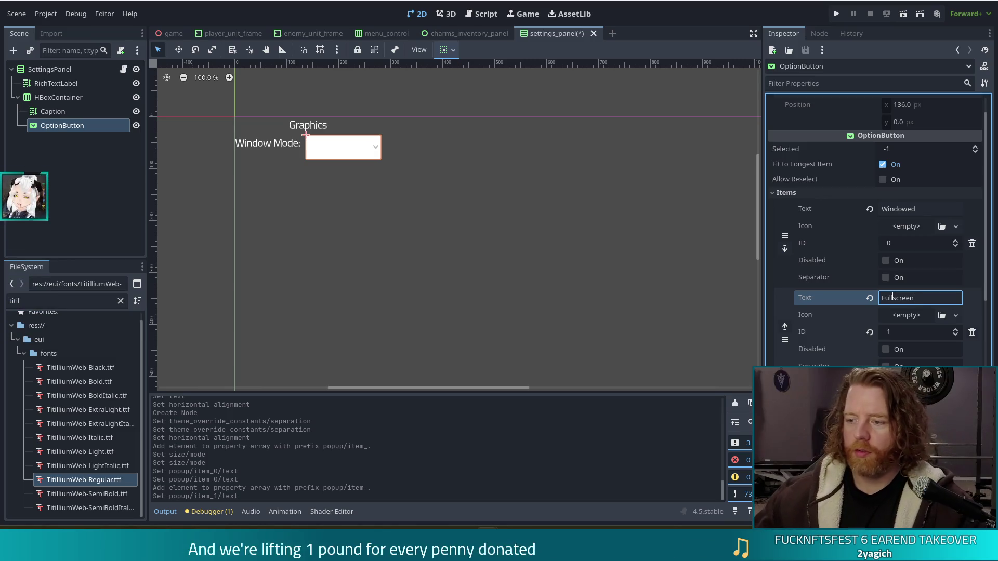
{"action": "key", "text": "ctrl+s"}
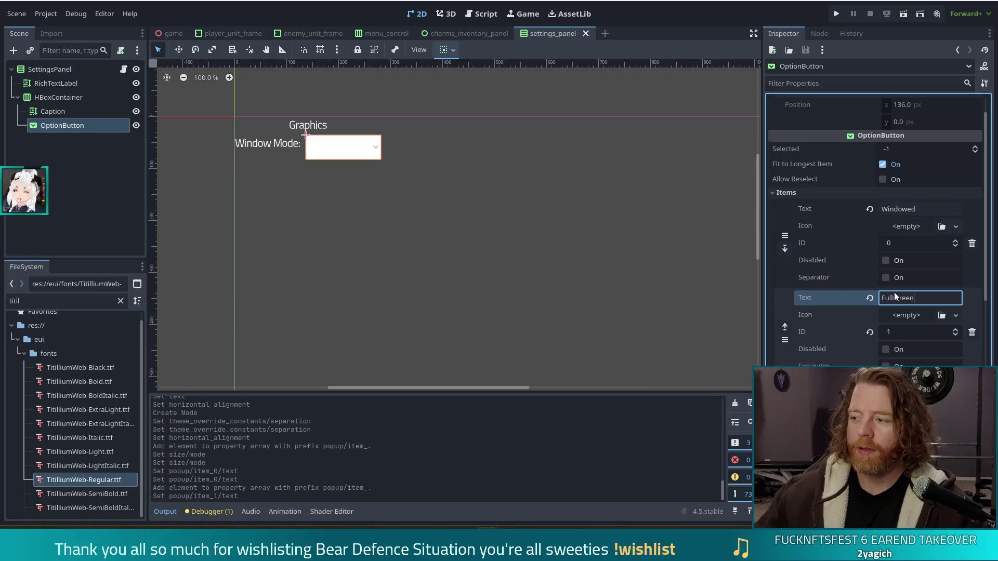
Open map_editor.tscn via a 'map_ed' filter, inspect its Terrain Layer dropdown, then return to settings_panel.
{"action": "double_click", "coordinate": [52, 301]}
{"action": "type", "text": "na"}
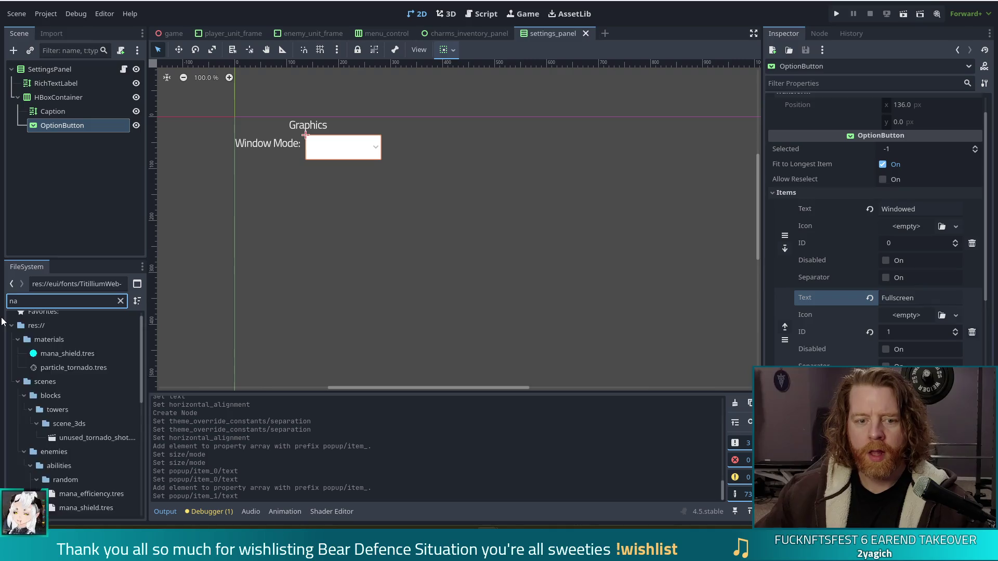
{"action": "key", "text": "BackSpace"}
{"action": "key", "text": "BackSpace"}
{"action": "type", "text": "map"}
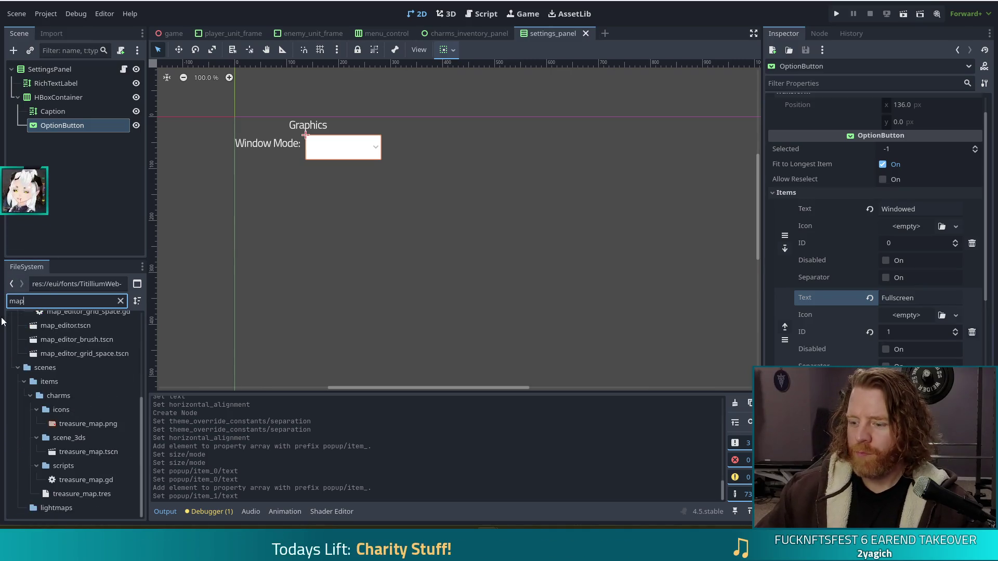
{"action": "type", "text": "_ed"}
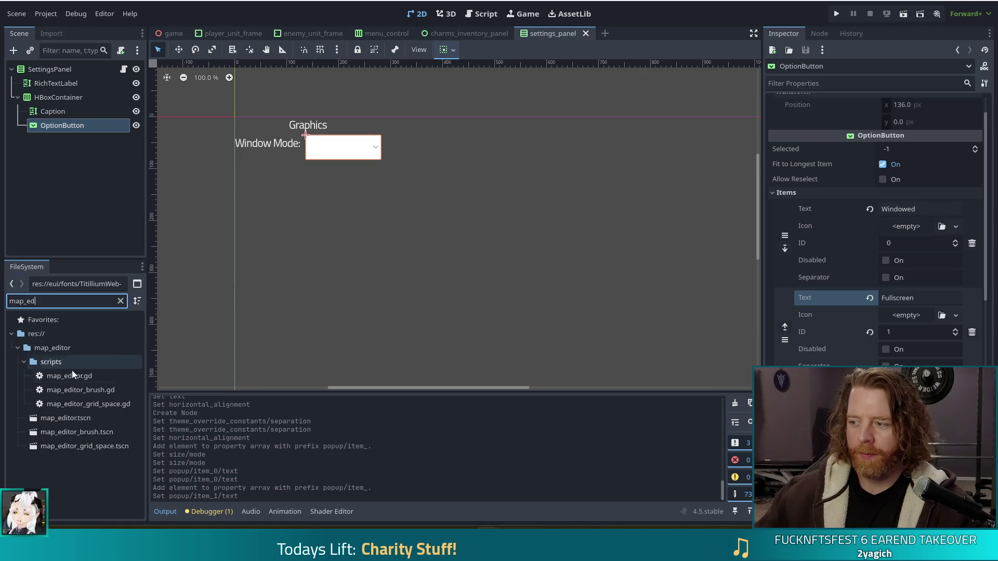
{"action": "left_click", "coordinate": [42, 418]}
{"action": "double_click", "coordinate": [42, 417]}
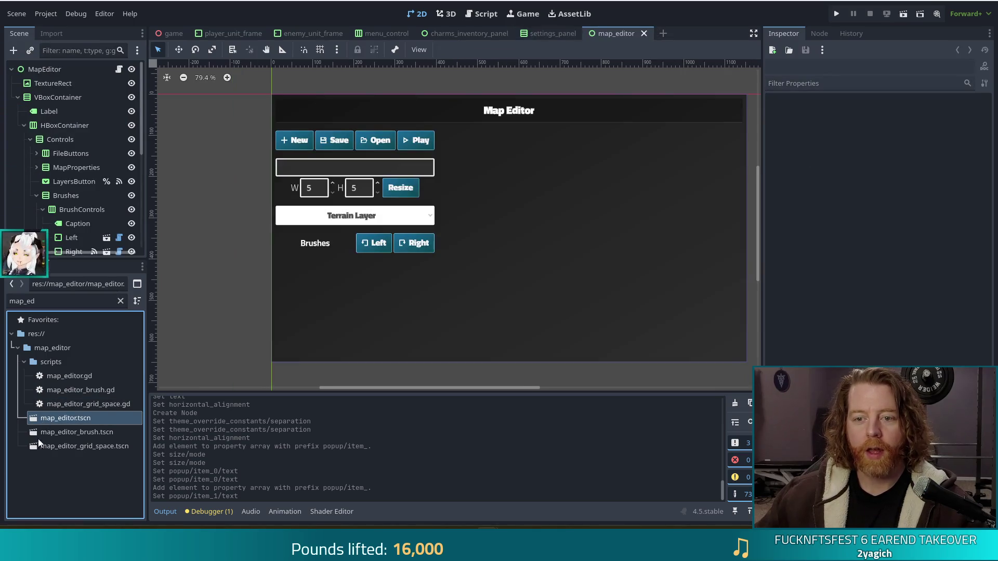
{"action": "left_click", "coordinate": [373, 220]}
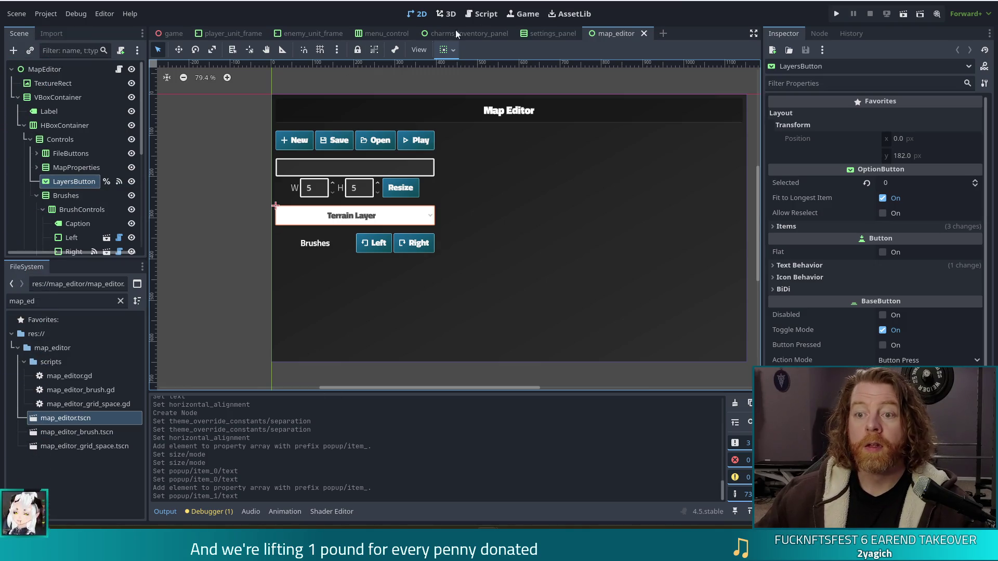
{"action": "left_click", "coordinate": [546, 33]}
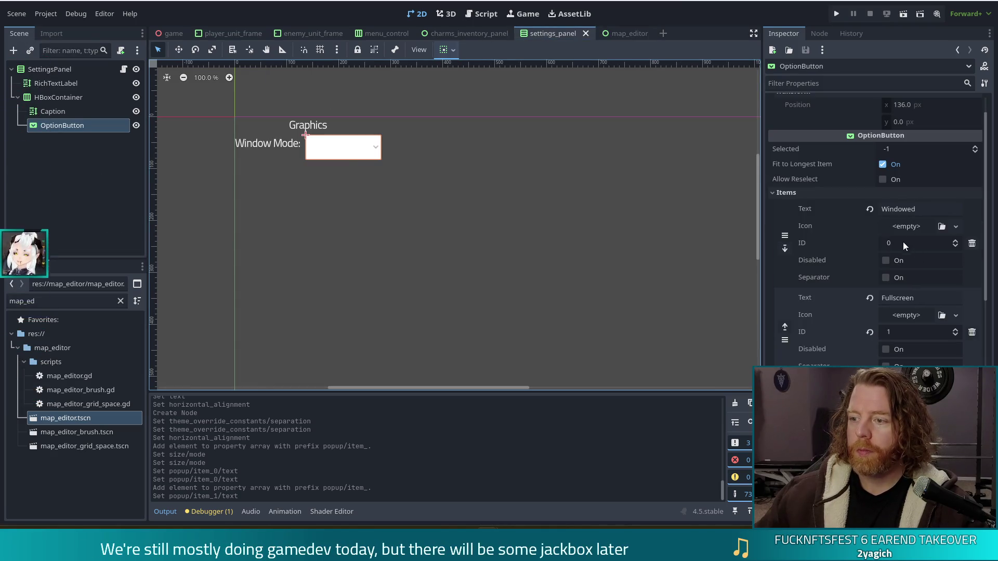
Make Windowed the default selection, centre the Window Mode caption vertically, and close map_editor.
{"action": "left_click", "coordinate": [975, 150]}
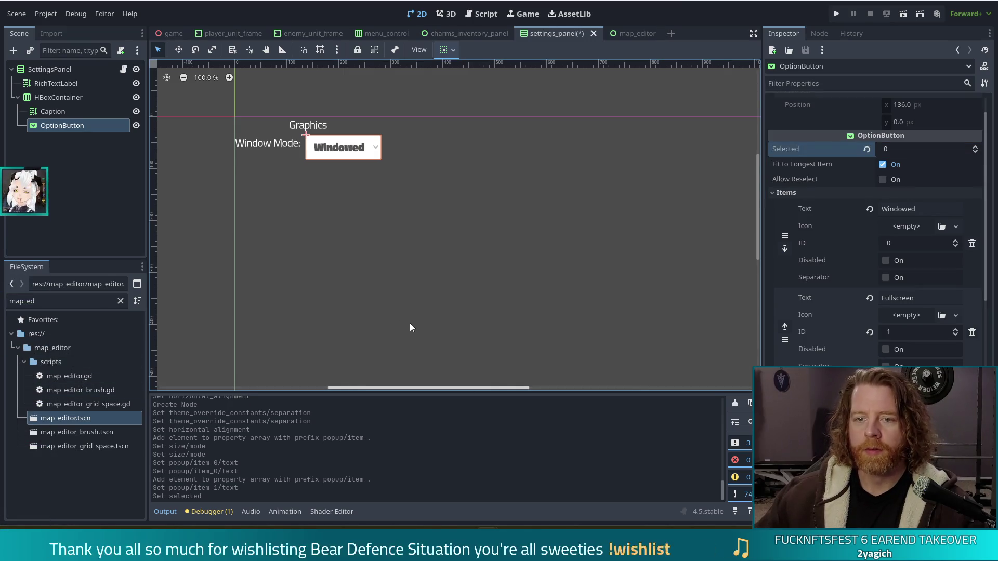
{"action": "left_click", "coordinate": [62, 118]}
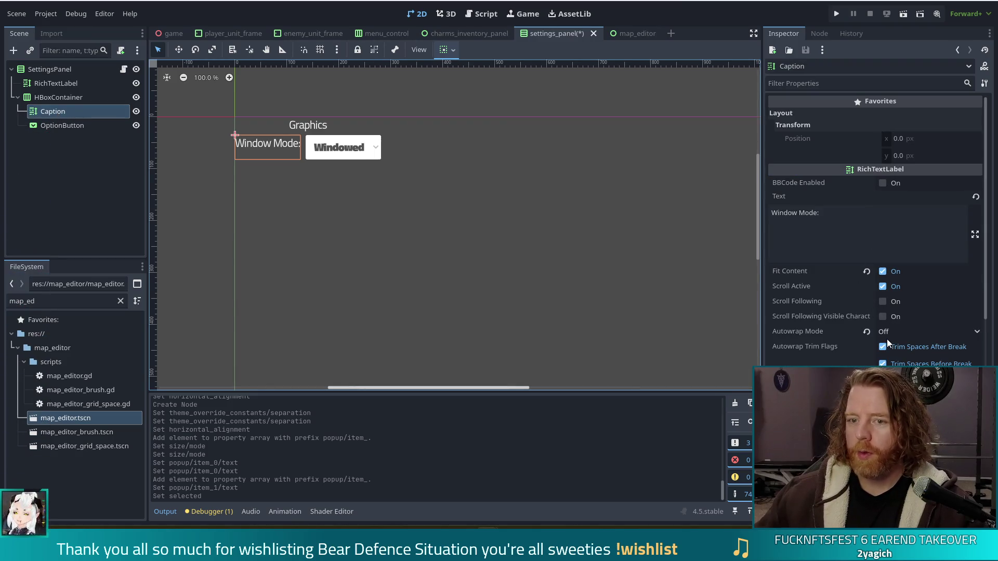
{"action": "left_click", "coordinate": [832, 374]}
{"action": "left_click", "coordinate": [884, 396]}
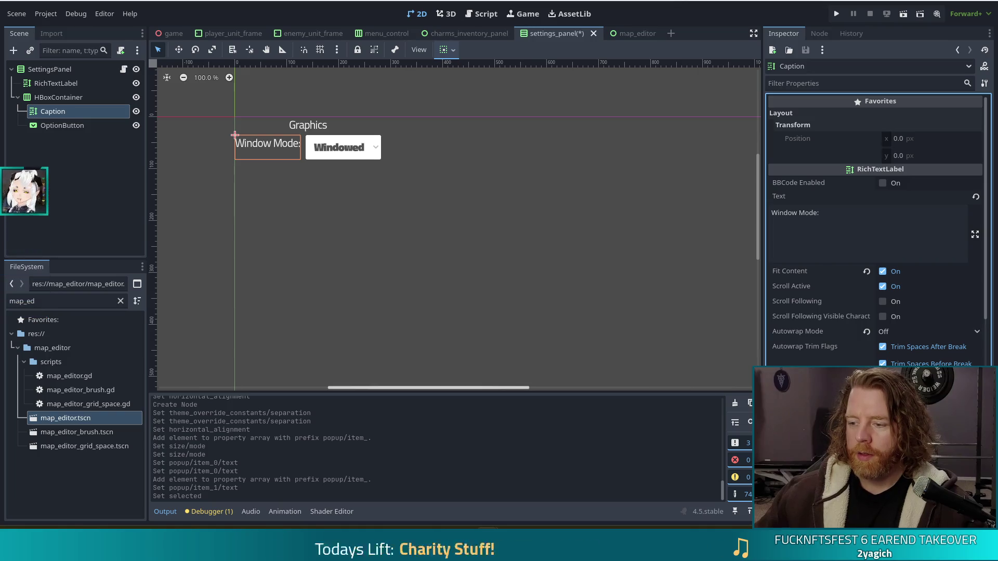
{"action": "left_click", "coordinate": [335, 254]}
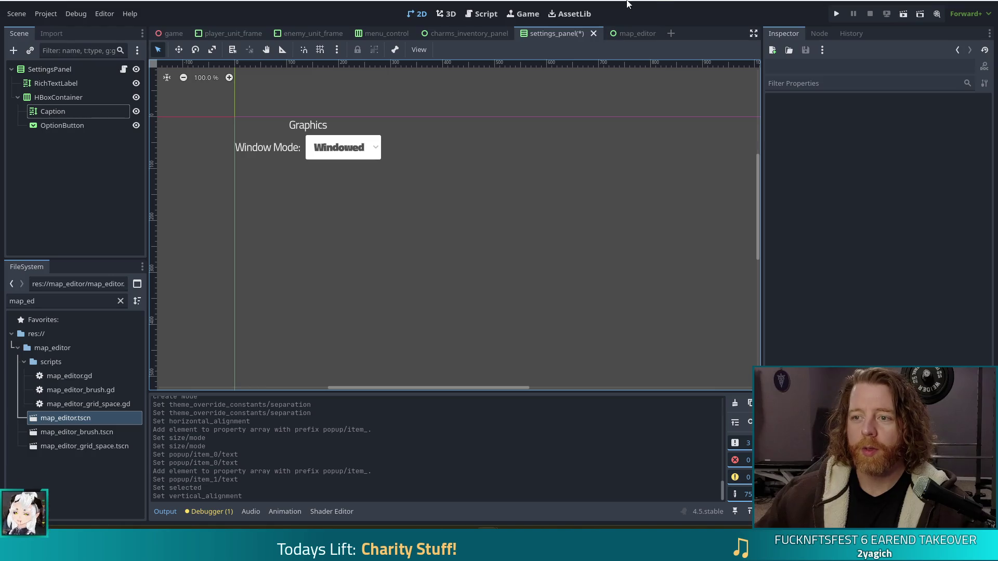
{"action": "left_click", "coordinate": [628, 35]}
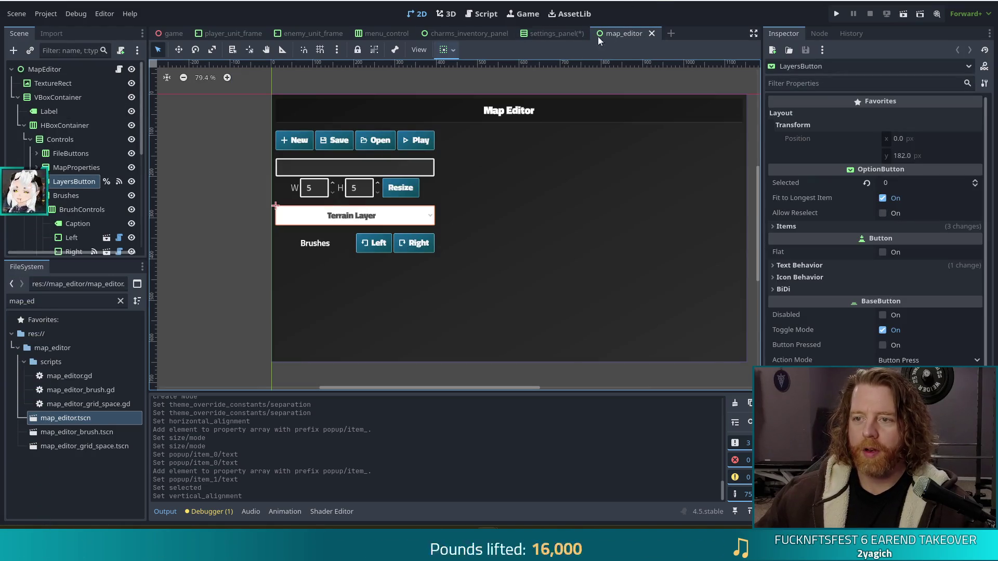
{"action": "left_click", "coordinate": [652, 34]}
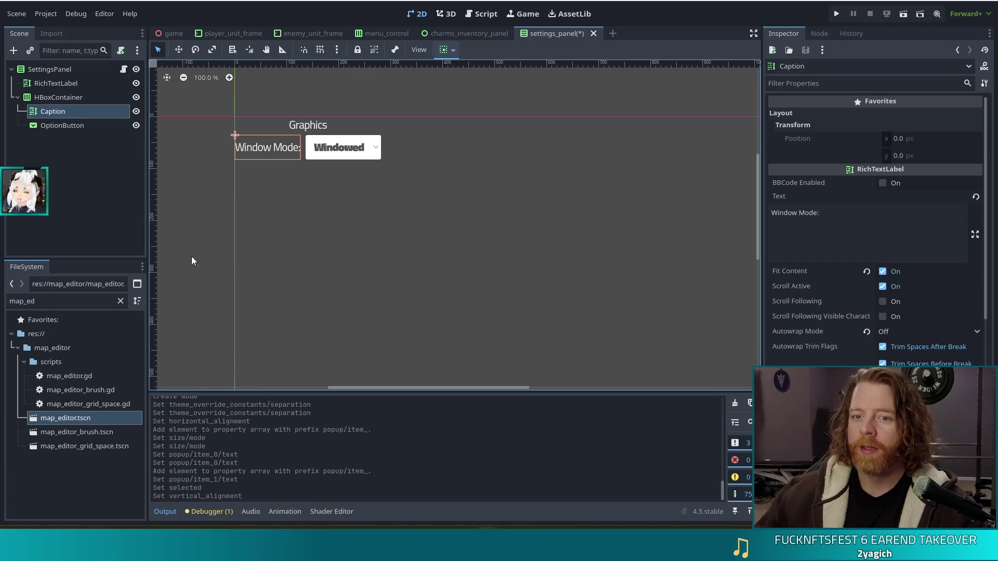
Rename the heading label to SectionHeading and the option button to Value.
{"action": "left_click", "coordinate": [51, 82]}
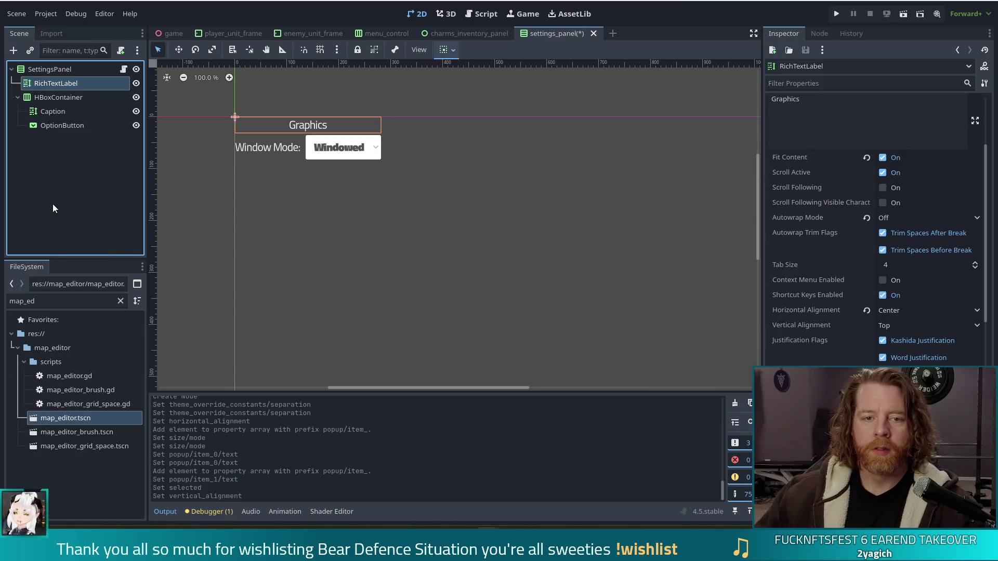
{"action": "key", "text": "F2"}
{"action": "type", "text": "Sect"}
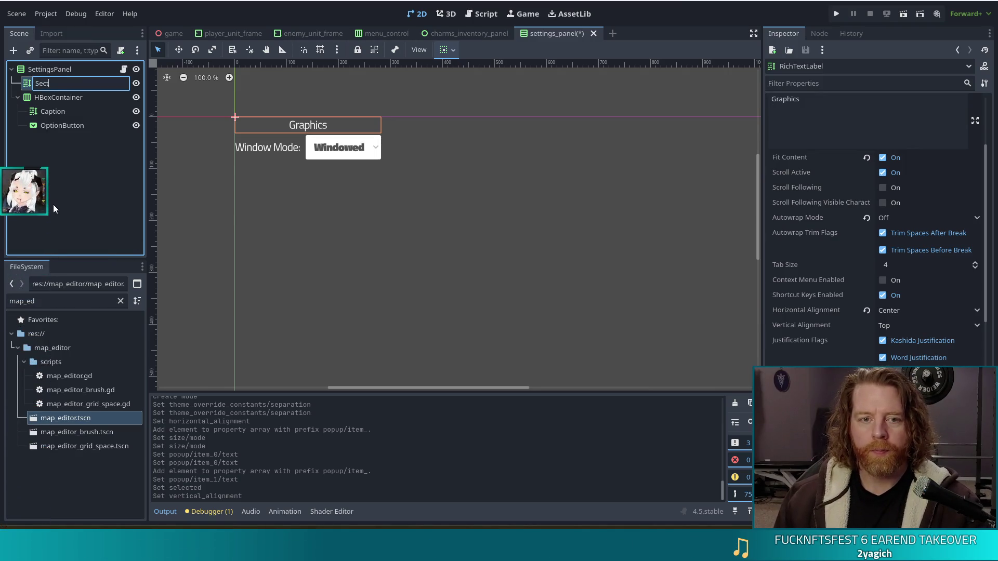
{"action": "type", "text": "ionHeading"}
{"action": "key", "text": "Return"}
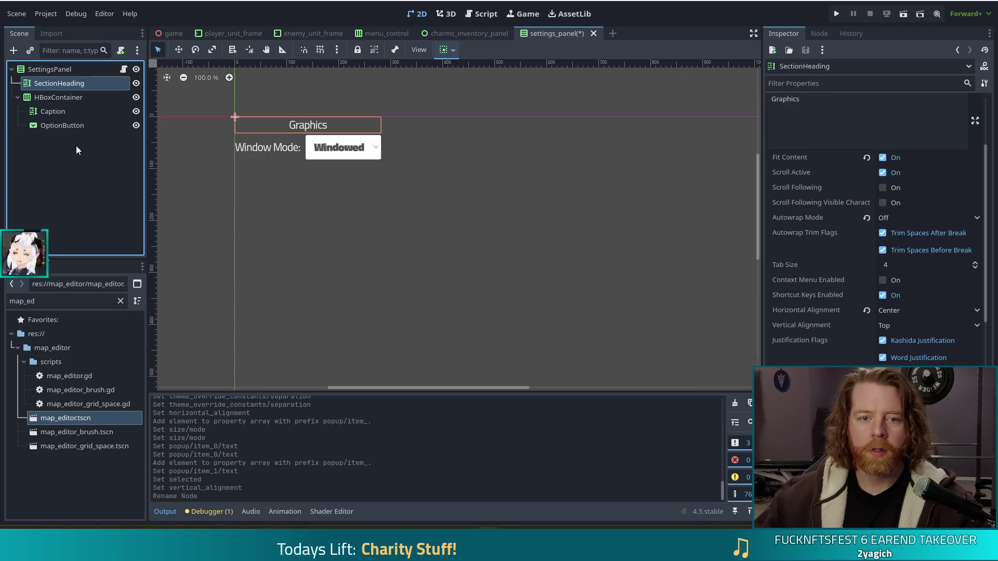
{"action": "left_click", "coordinate": [64, 122]}
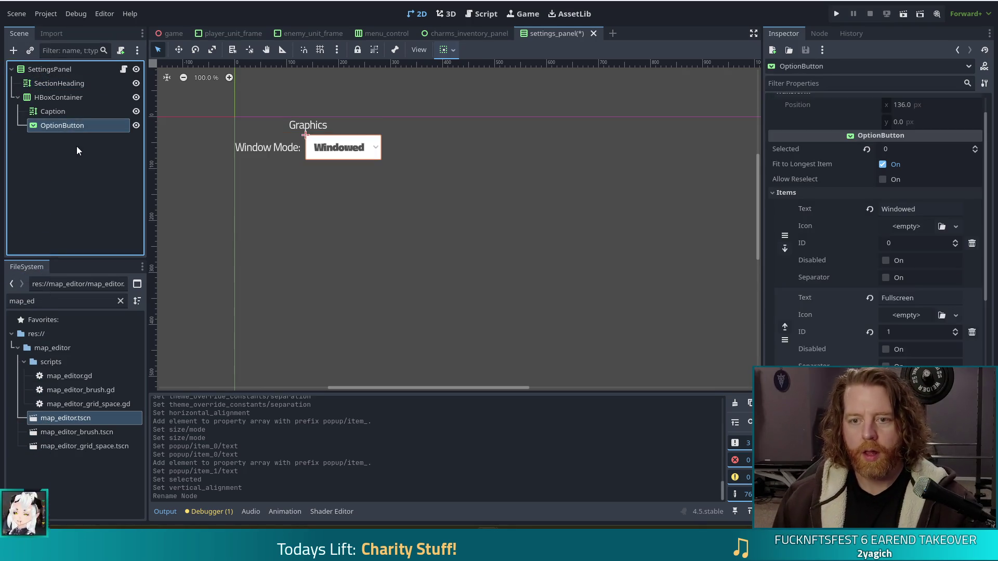
{"action": "key", "text": "F2"}
{"action": "type", "text": "Value"}
{"action": "key", "text": "Return"}
Rename the row HBoxContainer to SettingsRow.
{"action": "left_click", "coordinate": [80, 102]}
{"action": "key", "text": "F2"}
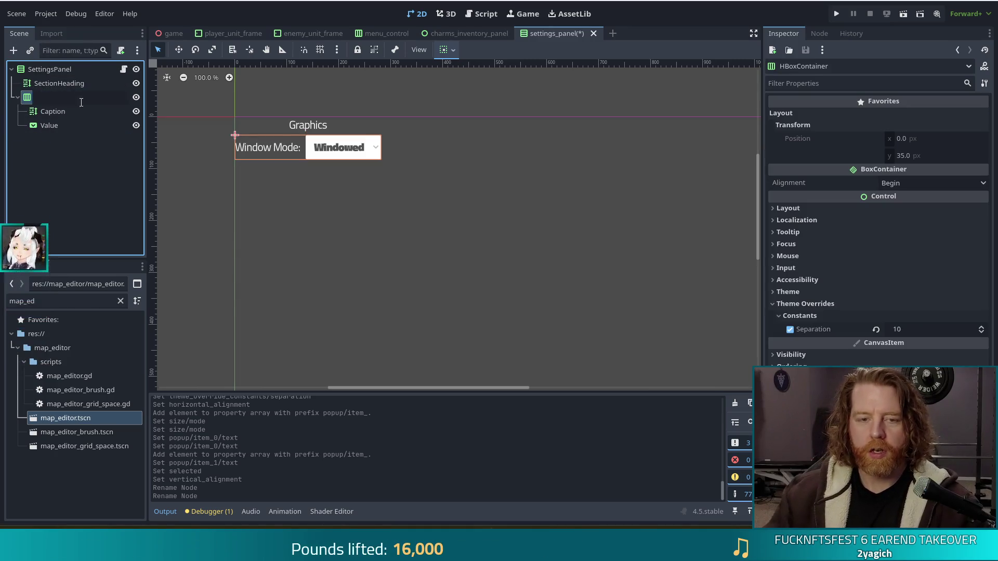
{"action": "type", "text": "SettingCon"}
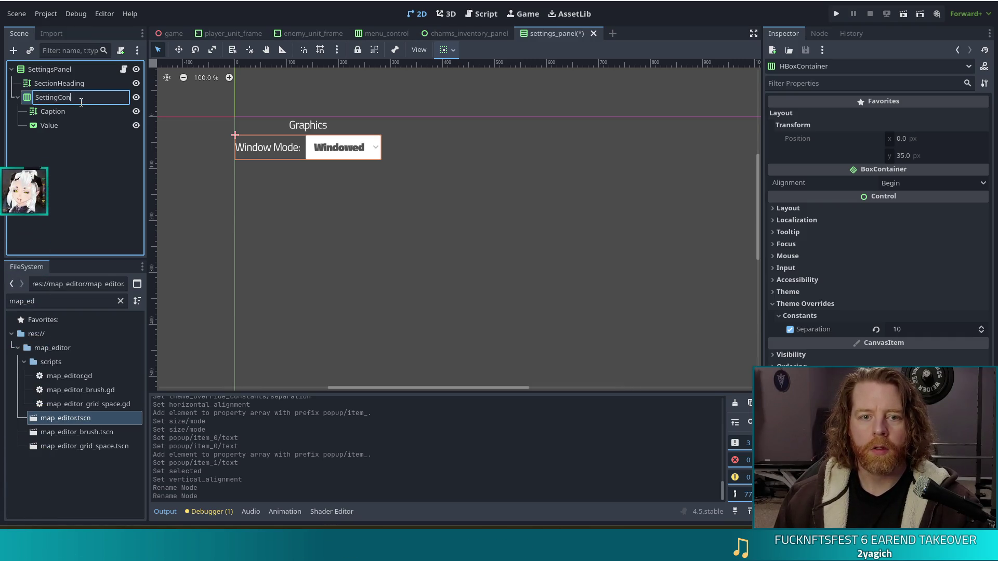
{"action": "key", "text": "BackSpace"}
{"action": "key", "text": "BackSpace"}
{"action": "key", "text": "BackSpace"}
{"action": "type", "text": "sRo"}
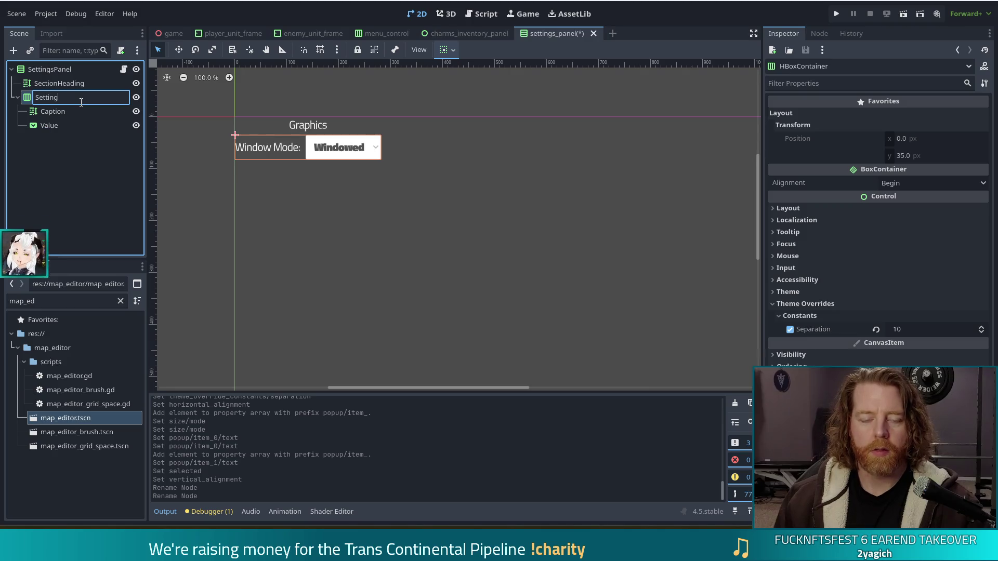
{"action": "type", "text": "w"}
{"action": "key", "text": "Return"}
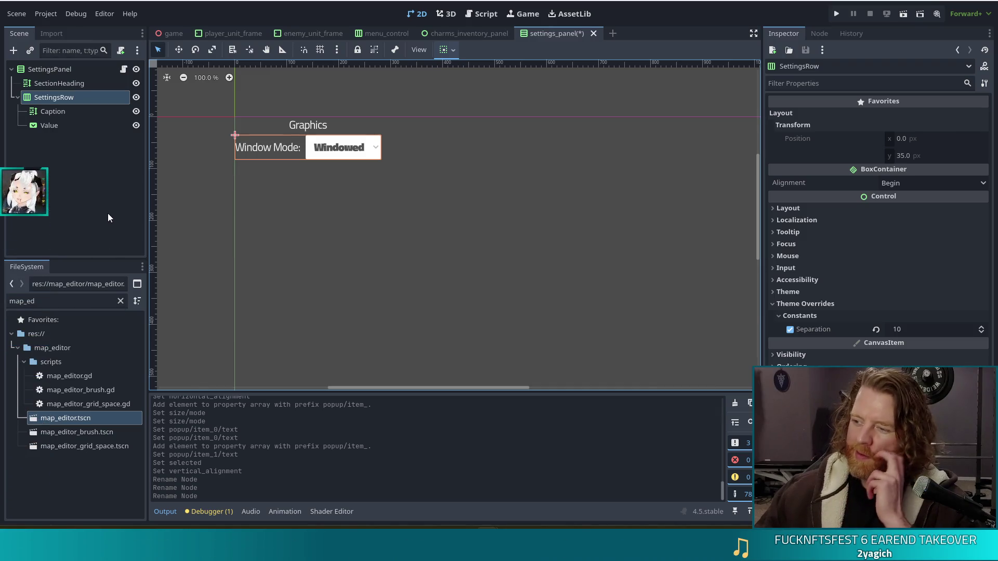
{"action": "left_click", "coordinate": [87, 210]}
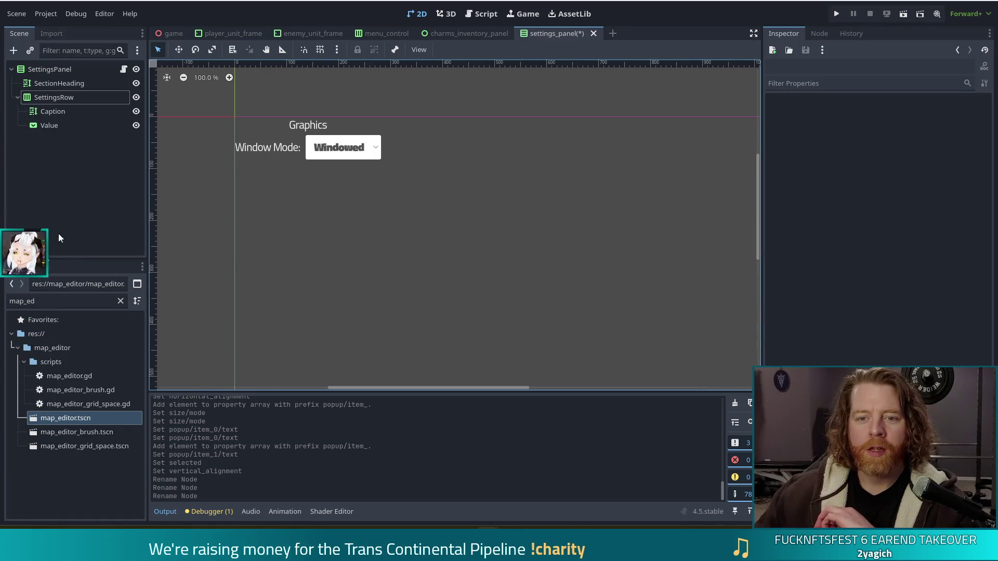
Set the Graphics heading's Normal Font override to TitilliumWeb-Black.ttf.
{"action": "left_click", "coordinate": [348, 149]}
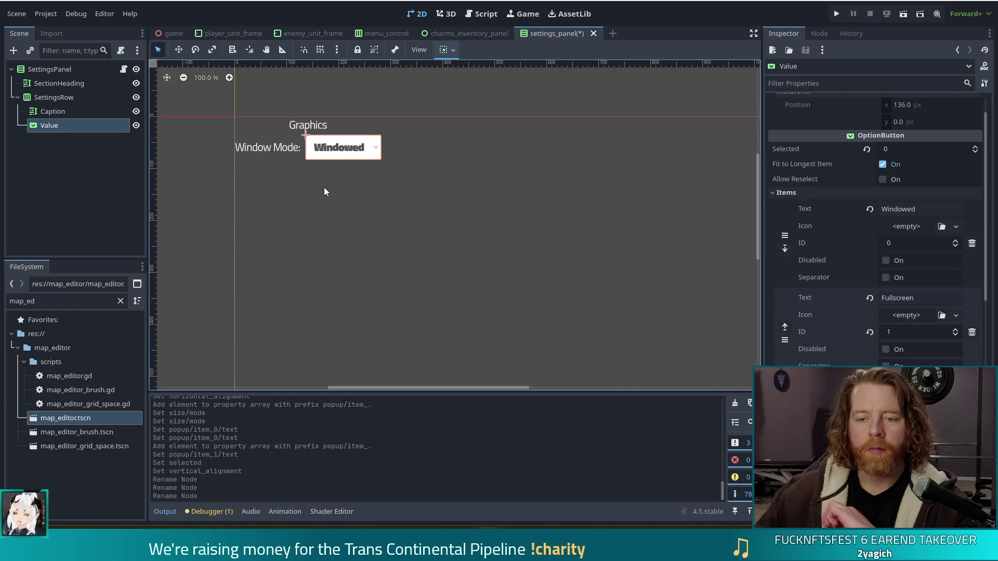
{"action": "left_click", "coordinate": [264, 128]}
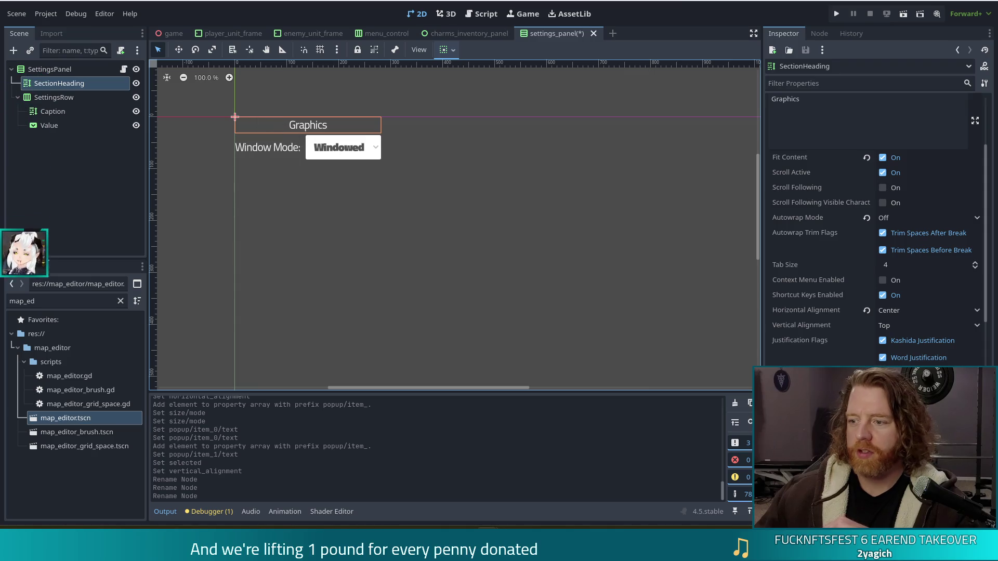
{"action": "scroll", "coordinate": [879, 347], "scroll_direction": "down", "scroll_amount": 5}
{"action": "scroll", "coordinate": [877, 348], "scroll_direction": "down", "scroll_amount": 1}
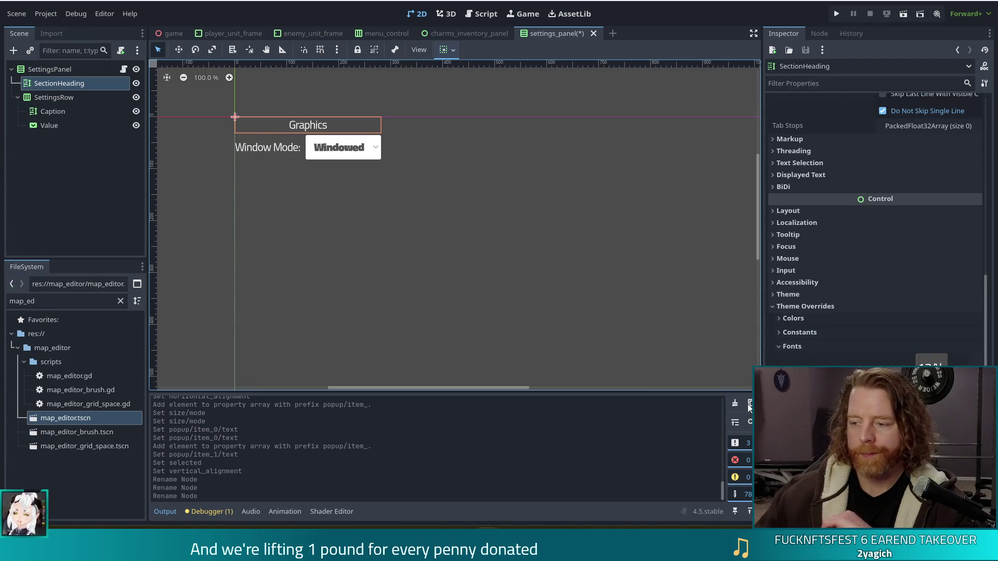
{"action": "left_click", "coordinate": [16, 302]}
{"action": "key", "text": "BackSpace"}
{"action": "key", "text": "BackSpace"}
{"action": "key", "text": "BackSpace"}
{"action": "type", "text": "titil"}
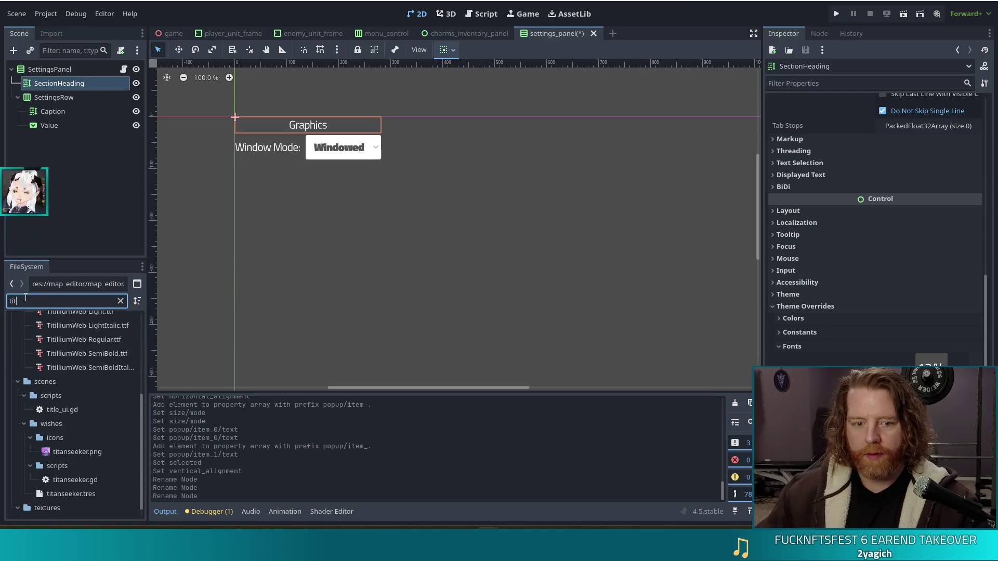
{"action": "left_click", "coordinate": [90, 367]}
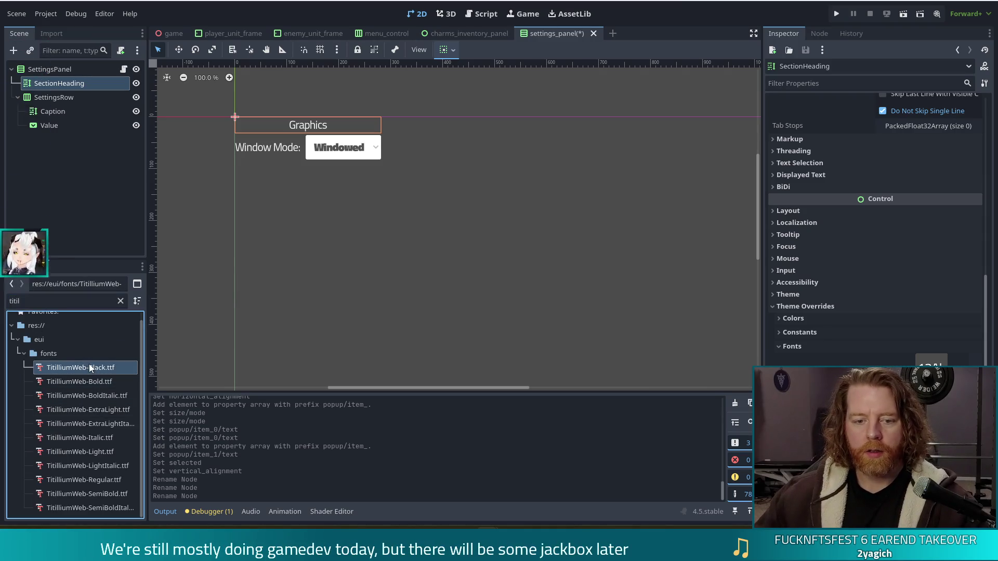
{"action": "mouse_move", "coordinate": [75, 368]}
{"action": "left_mouse_down"}
{"action": "mouse_move", "coordinate": [468, 333]}
{"action": "mouse_move", "coordinate": [931, 362]}
{"action": "left_mouse_up"}
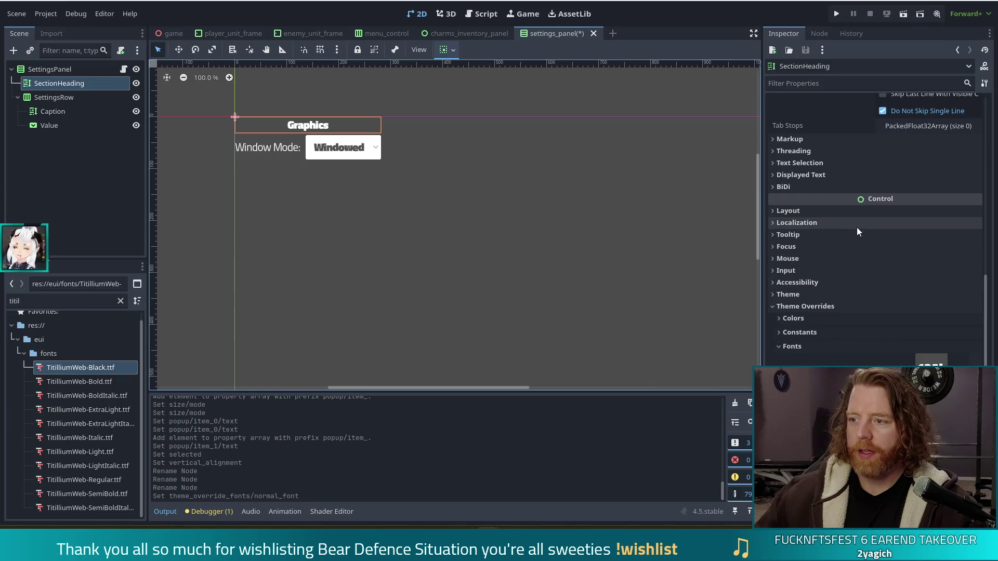
Enable the heading's Outline Size override and give it a dark Font Outline Color.
{"action": "scroll", "coordinate": [861, 267], "scroll_direction": "down", "scroll_amount": 3}
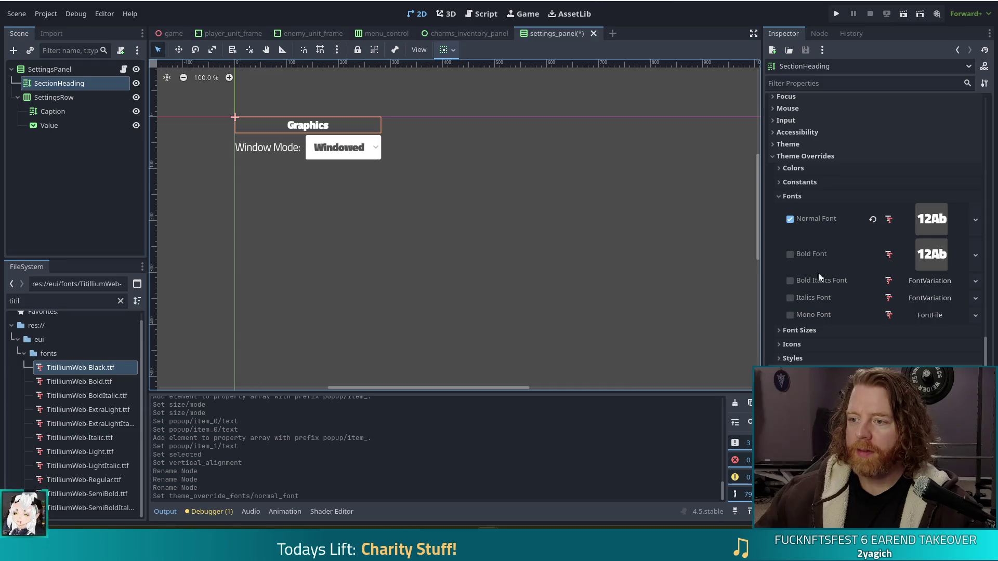
{"action": "left_click", "coordinate": [799, 181]}
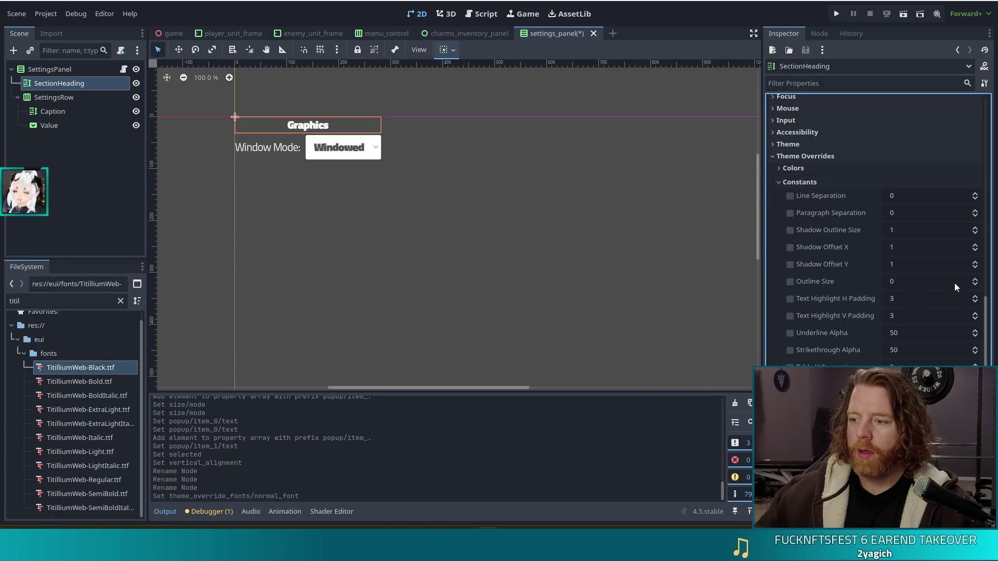
{"action": "left_click", "coordinate": [975, 280]}
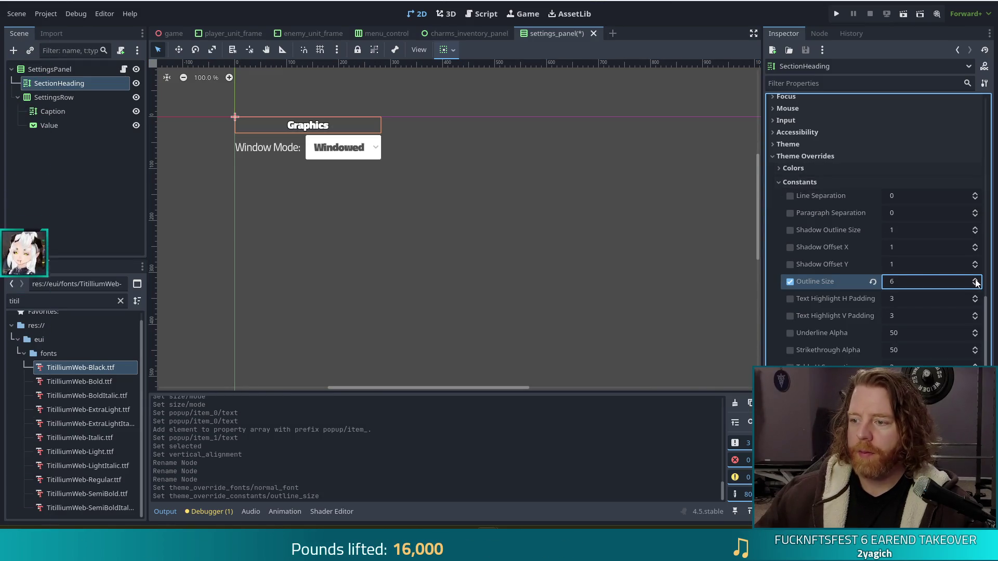
{"action": "left_click", "coordinate": [770, 169]}
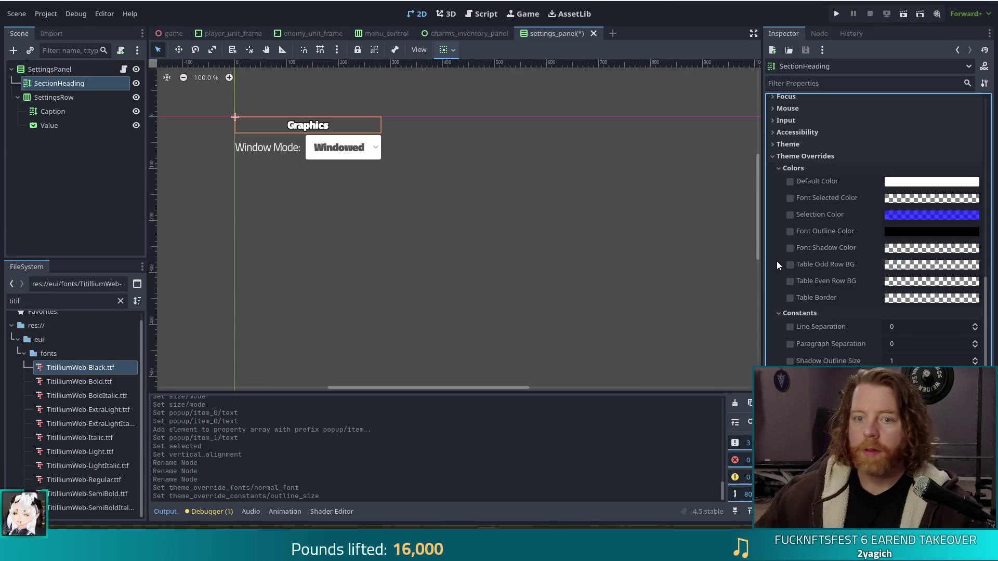
{"action": "left_click", "coordinate": [938, 229]}
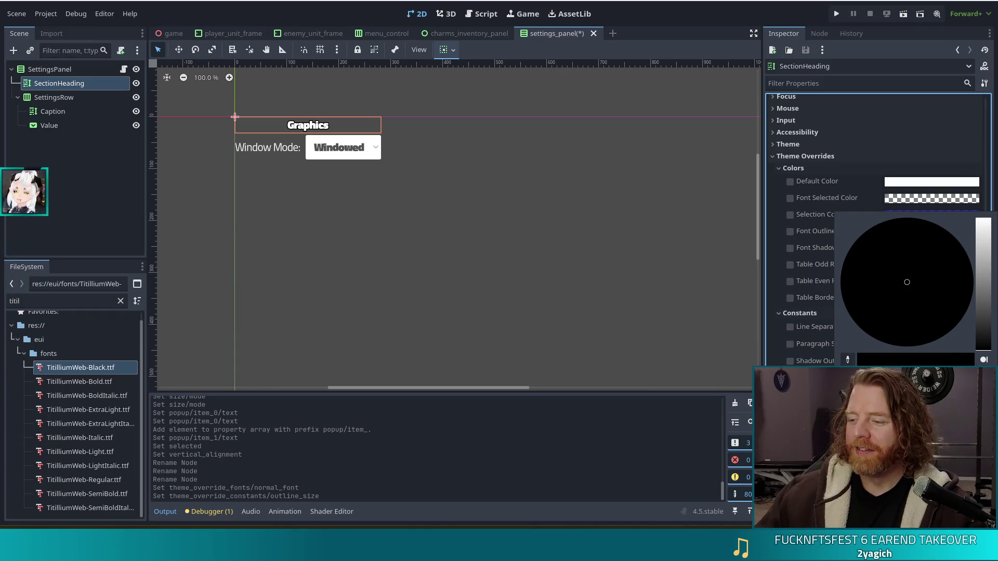
{"action": "key", "text": "Escape"}
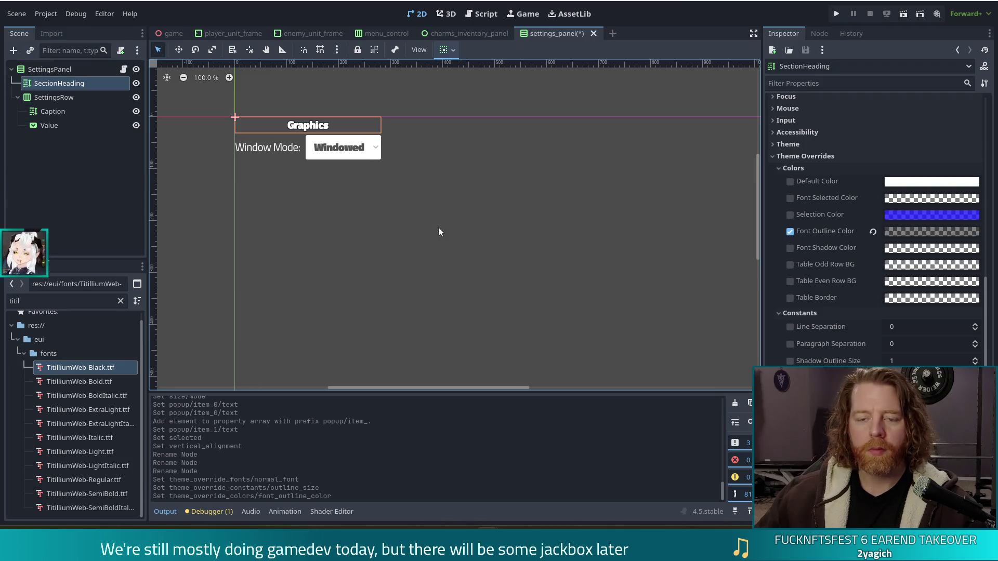
{"action": "left_click", "coordinate": [450, 302]}
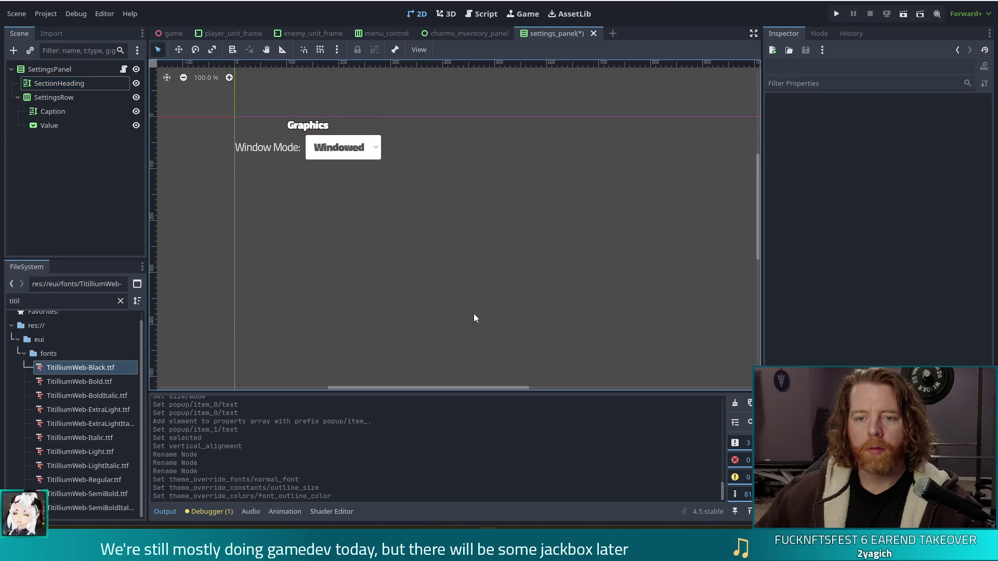
Apply TitilliumWeb-Bold.ttf as the Value dropdown's Font theme override.
{"action": "left_click", "coordinate": [270, 147]}
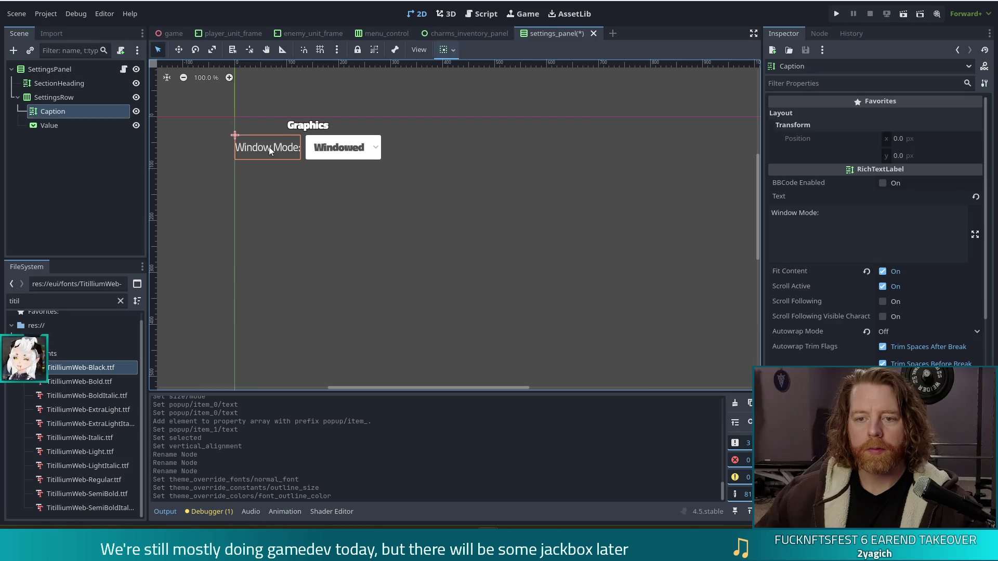
{"action": "left_click", "coordinate": [349, 152]}
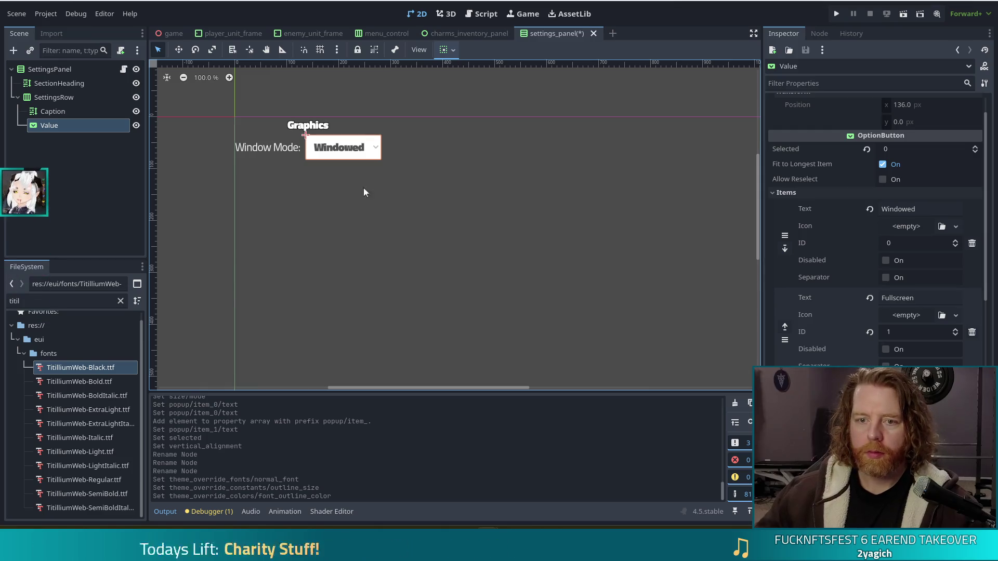
{"action": "scroll", "coordinate": [863, 354], "scroll_direction": "down", "scroll_amount": 10}
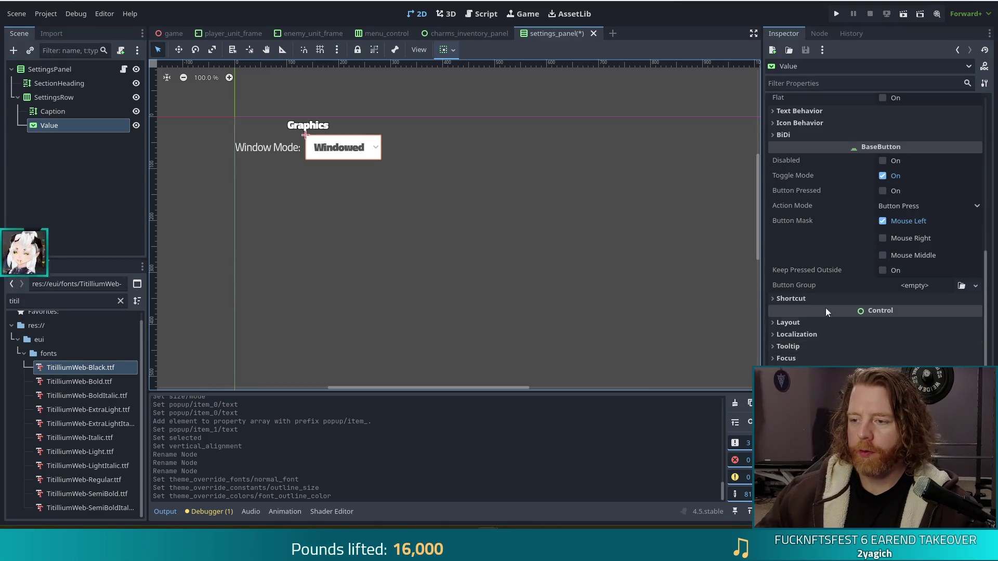
{"action": "scroll", "coordinate": [875, 234], "scroll_direction": "down", "scroll_amount": 3}
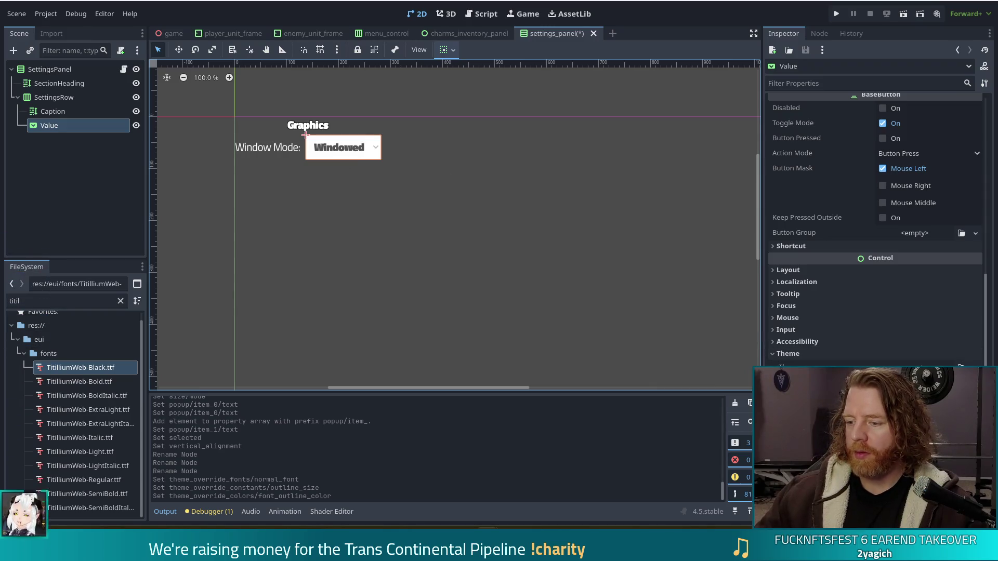
{"action": "scroll", "coordinate": [803, 351], "scroll_direction": "down", "scroll_amount": 5}
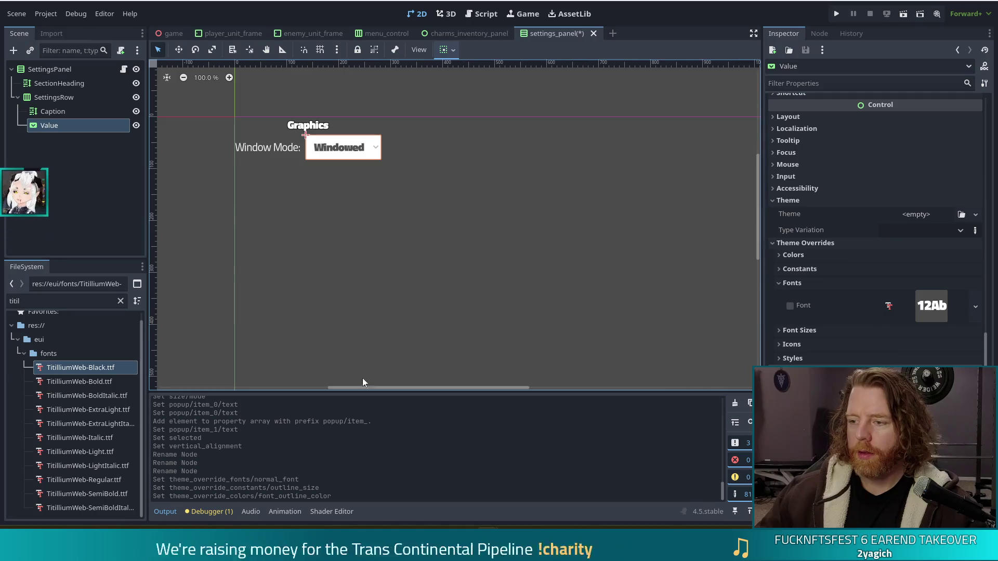
{"action": "left_click", "coordinate": [92, 382]}
{"action": "left_click_drag", "start_coordinate": [69, 382], "coordinate": [937, 304]}
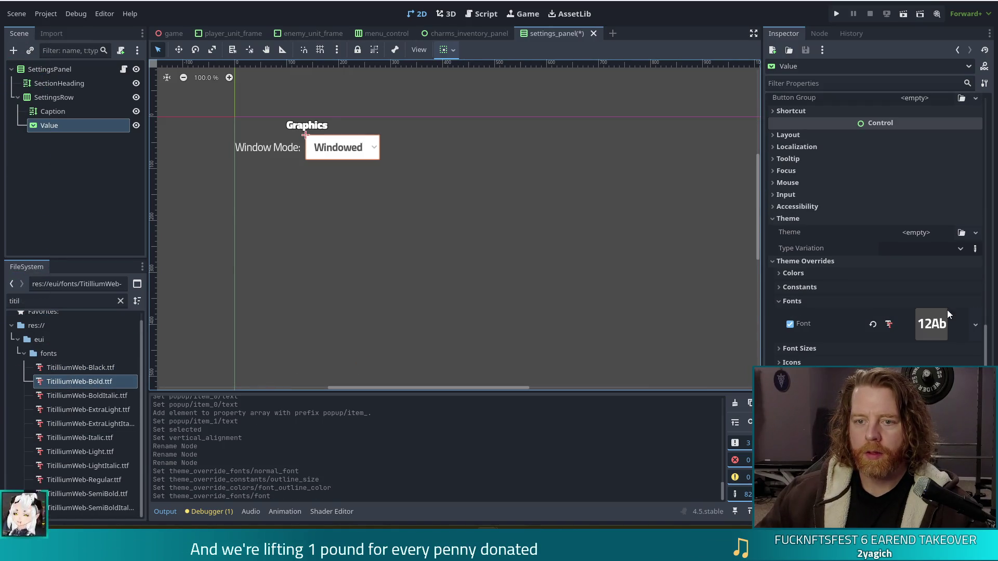
{"action": "left_click", "coordinate": [415, 271]}
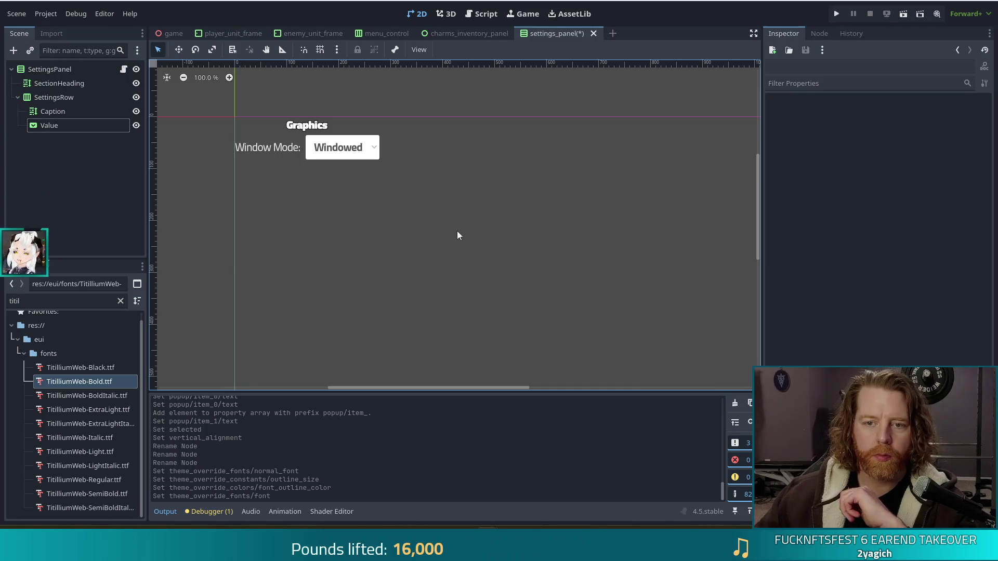
Set the Window Mode caption's Normal Font override to TitilliumWeb-Bold.ttf.
{"action": "left_click", "coordinate": [268, 150]}
{"action": "scroll", "coordinate": [805, 363], "scroll_direction": "down", "scroll_amount": 10}
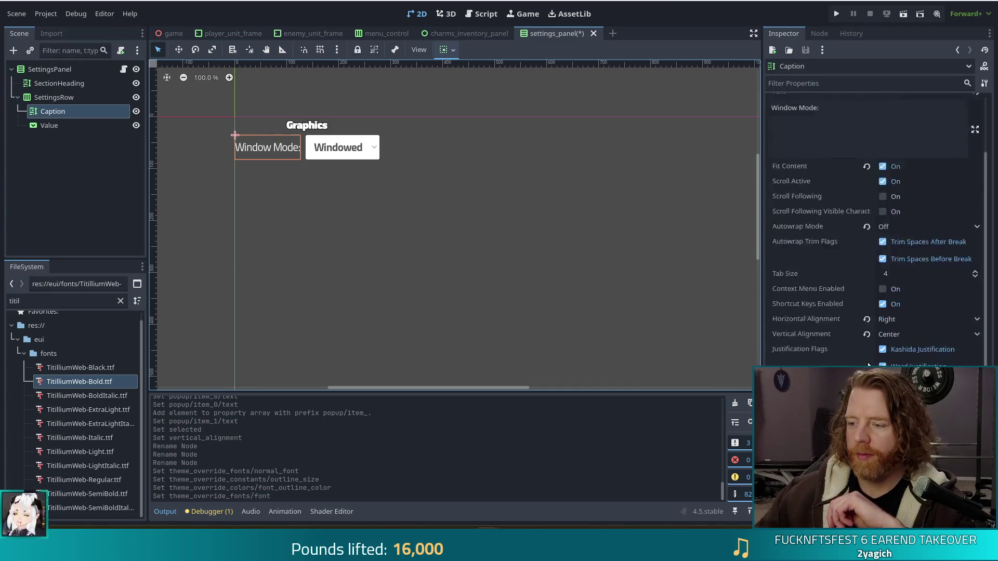
{"action": "left_click", "coordinate": [805, 358]}
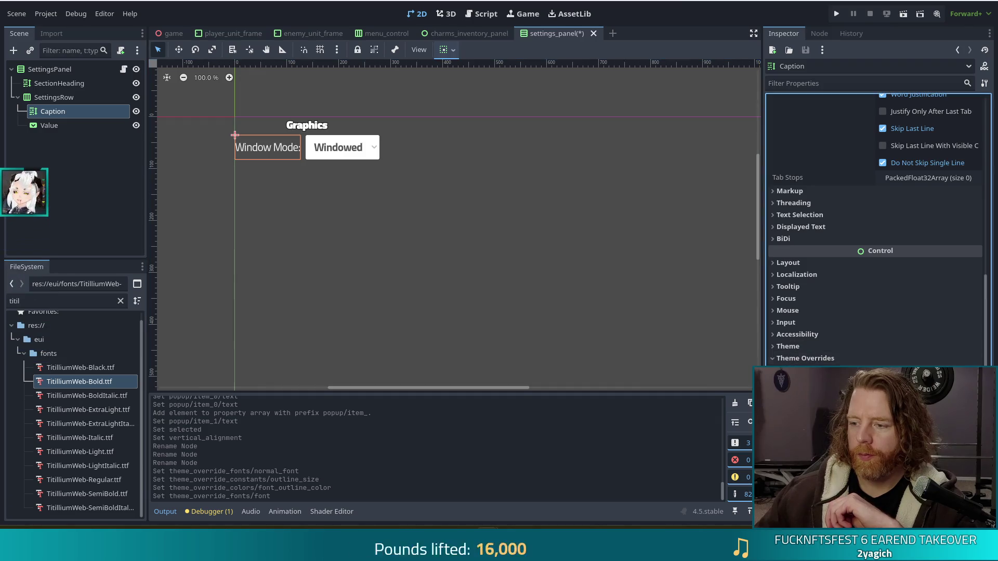
{"action": "scroll", "coordinate": [875, 228], "scroll_direction": "down", "scroll_amount": 5}
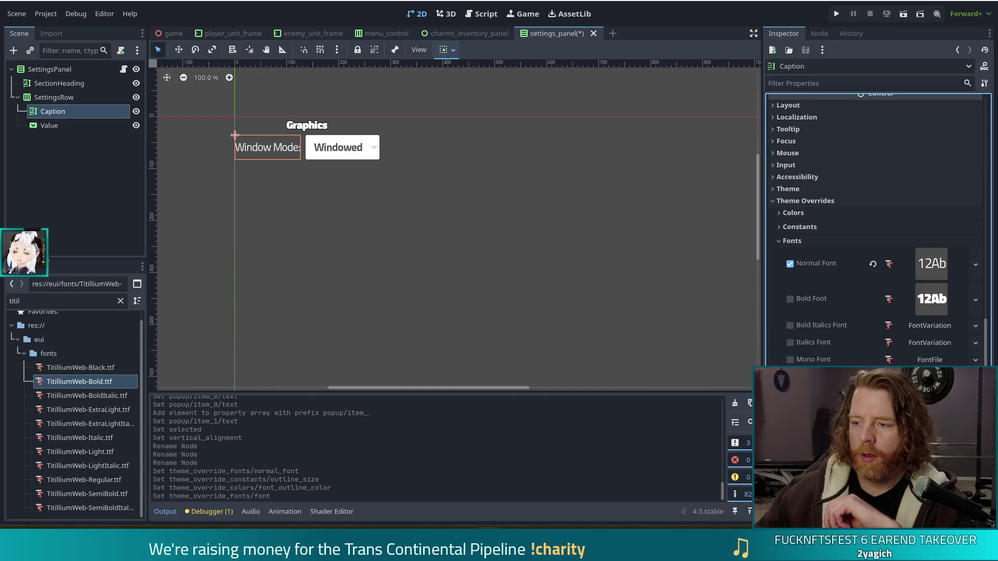
{"action": "mouse_move", "coordinate": [79, 381]}
{"action": "left_mouse_down"}
{"action": "mouse_move", "coordinate": [317, 367]}
{"action": "mouse_move", "coordinate": [940, 264]}
{"action": "left_mouse_up"}
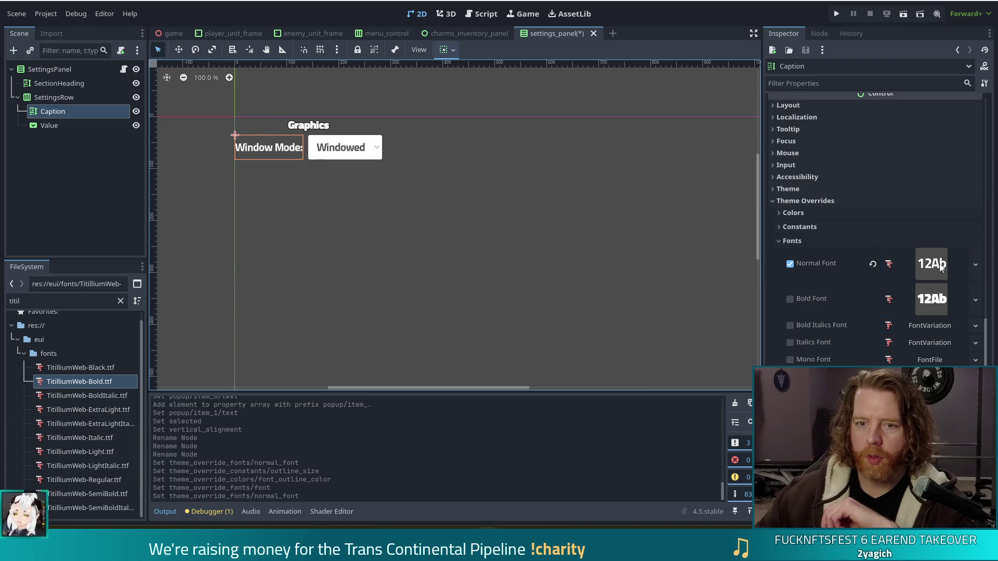
Switch the Value dropdown's Font override to TitilliumWeb-Regular.ttf.
{"action": "left_click", "coordinate": [380, 150]}
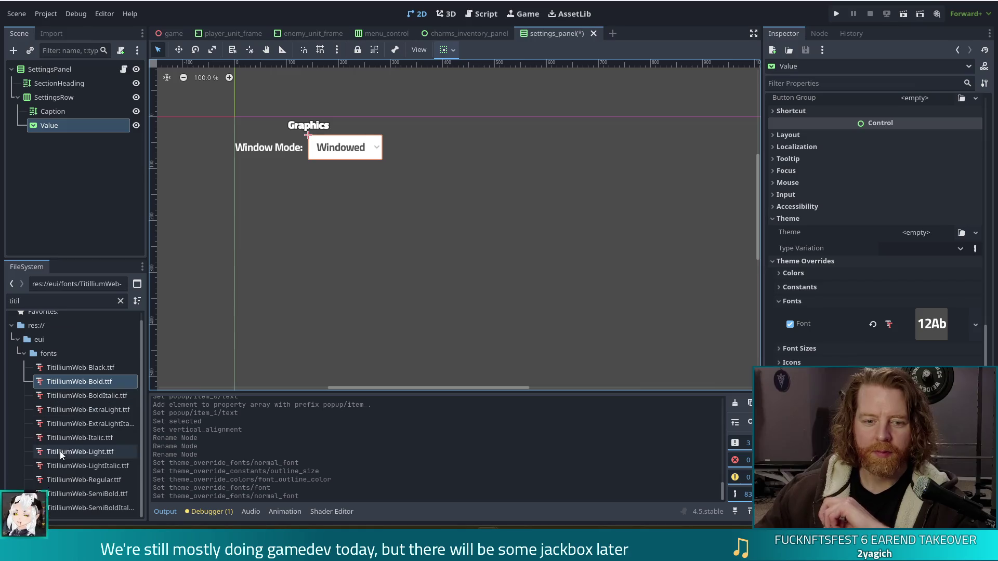
{"action": "left_click", "coordinate": [90, 480]}
{"action": "left_click_drag", "start_coordinate": [83, 483], "coordinate": [929, 328]}
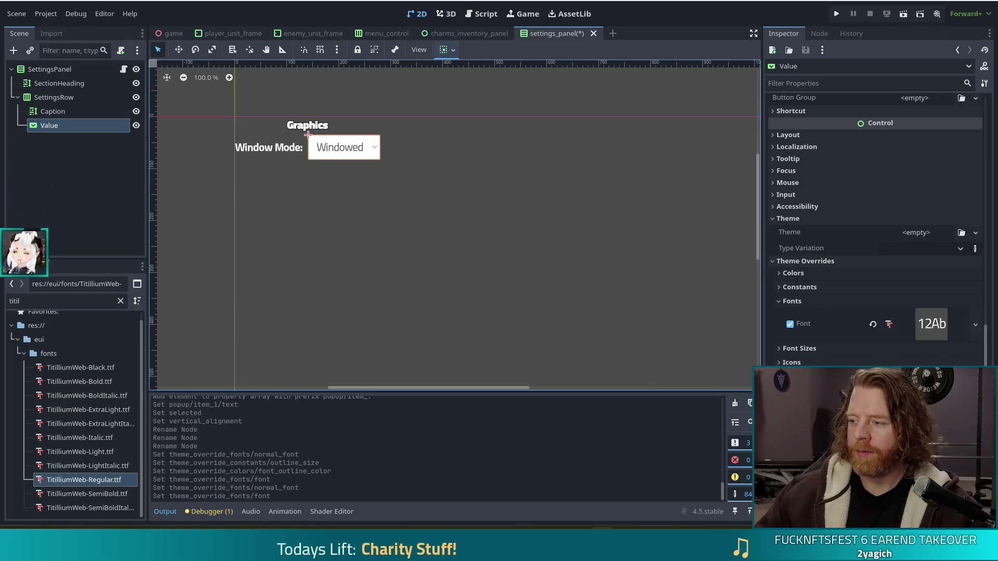
{"action": "left_click", "coordinate": [344, 276]}
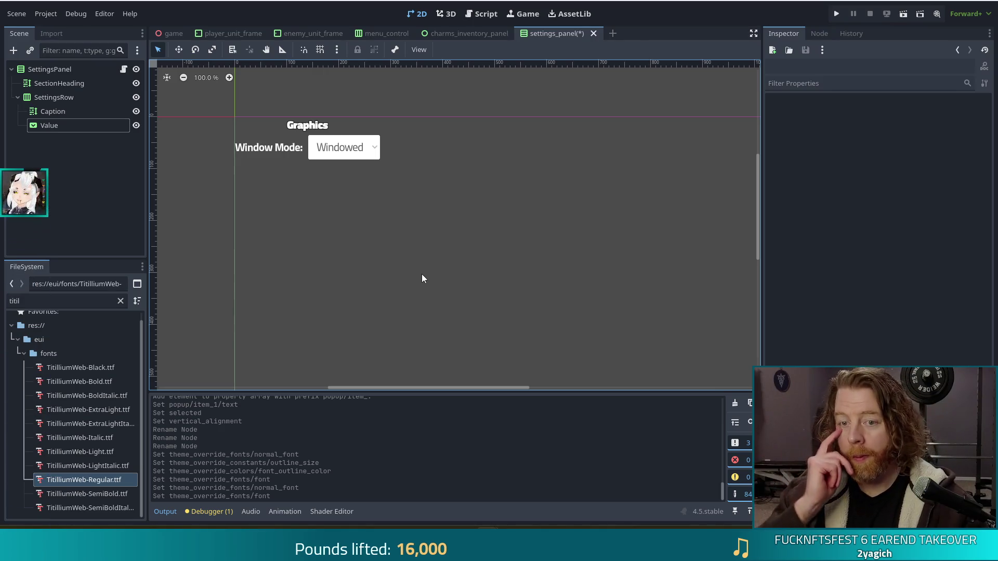
{"action": "left_click", "coordinate": [286, 127]}
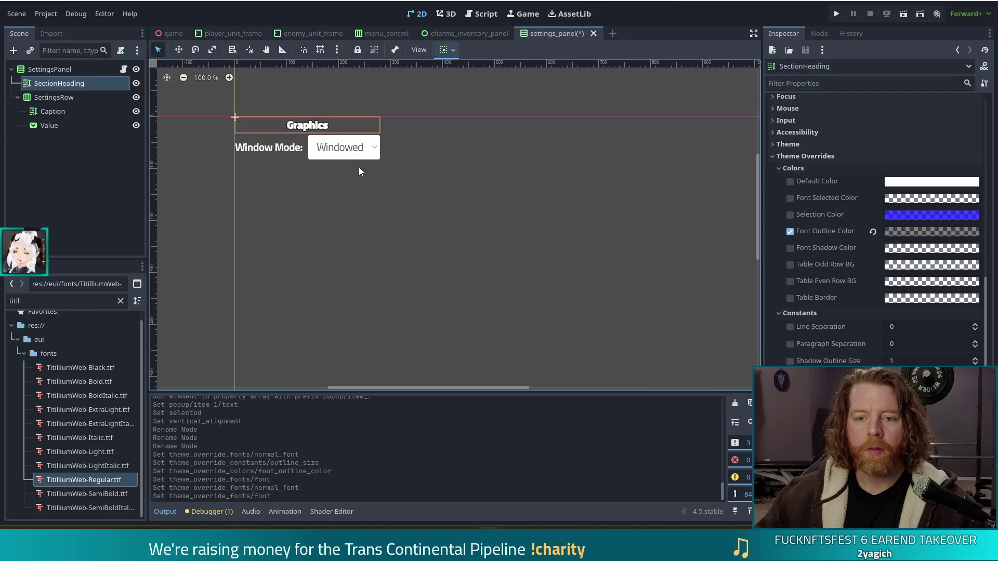
Lower the Window Mode caption's Normal Font Size override.
{"action": "left_click", "coordinate": [279, 149]}
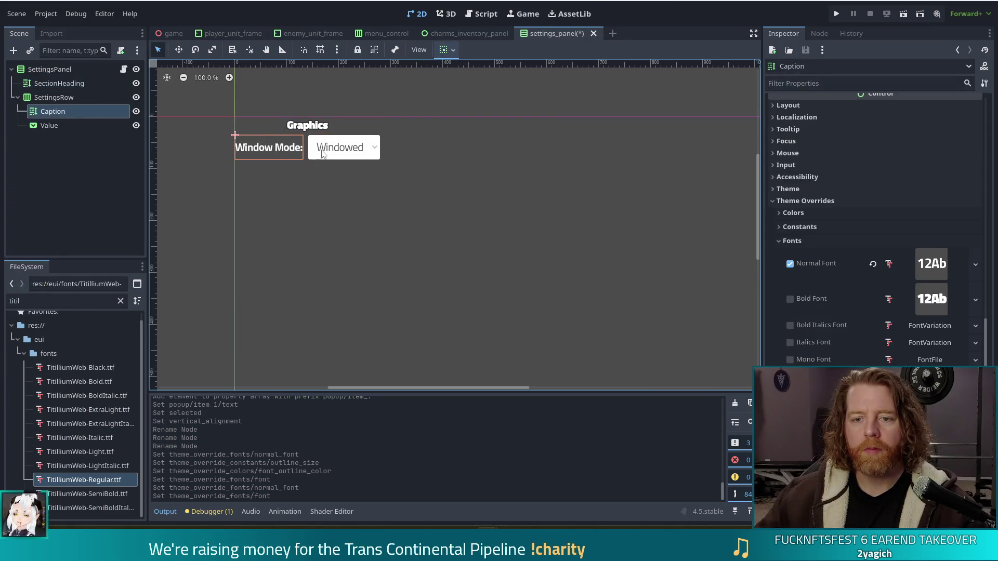
{"action": "left_click", "coordinate": [319, 147]}
{"action": "left_click", "coordinate": [307, 130]}
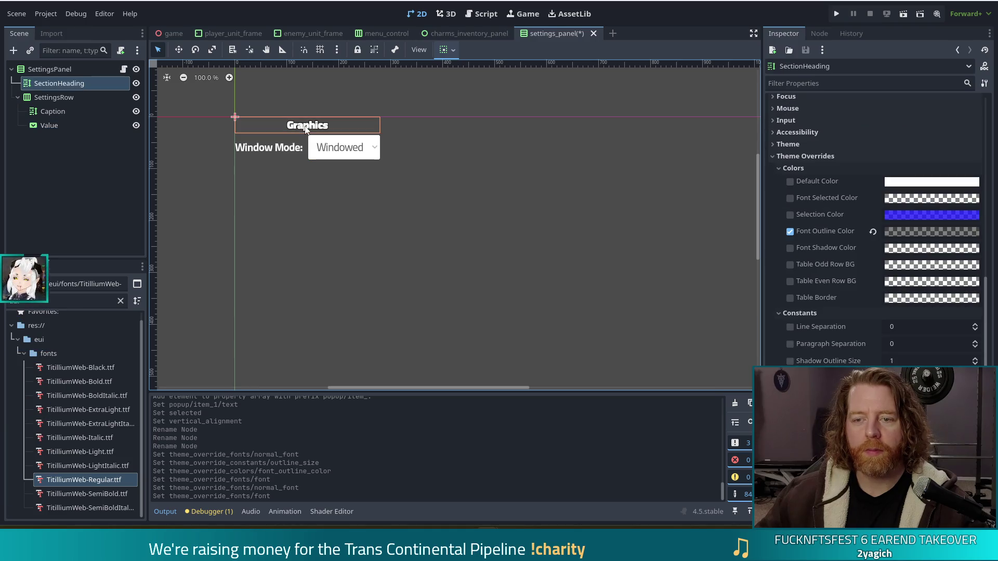
{"action": "left_click", "coordinate": [289, 151]}
{"action": "left_click", "coordinate": [343, 151], "text": "shift"}
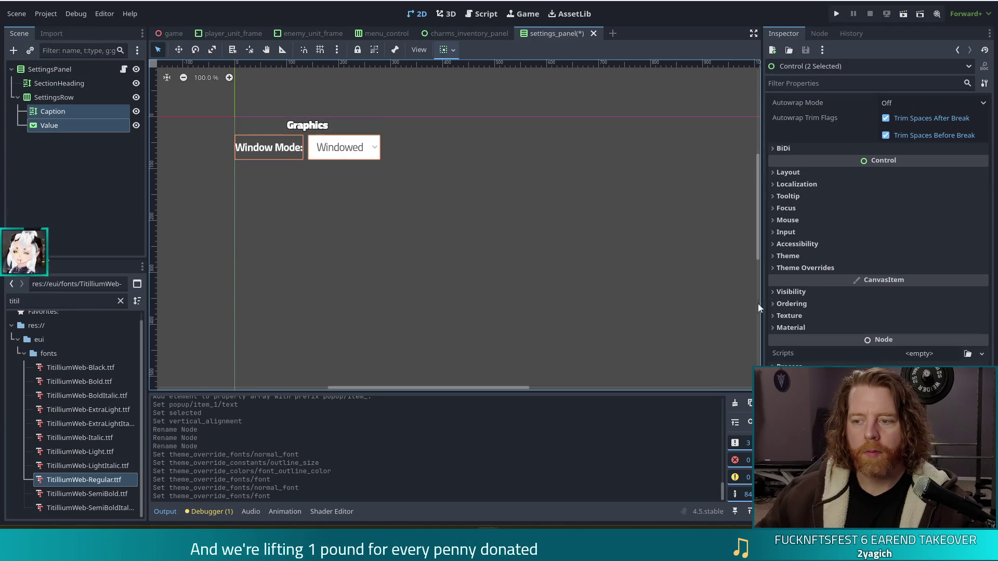
{"action": "left_click", "coordinate": [807, 267]}
{"action": "left_click", "coordinate": [794, 294]}
{"action": "left_click", "coordinate": [794, 293]}
{"action": "left_click", "coordinate": [331, 235]}
{"action": "left_click", "coordinate": [259, 143]}
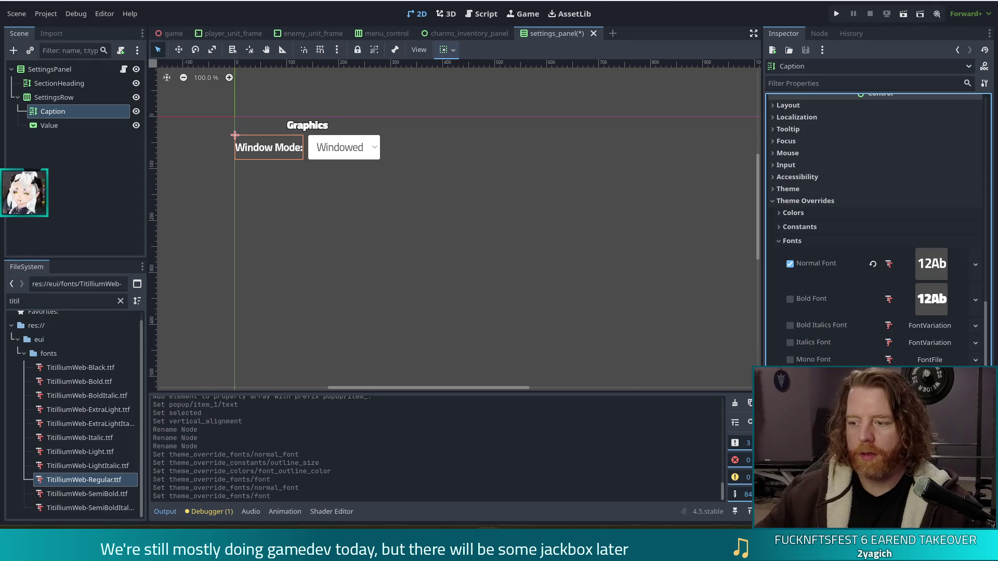
{"action": "key", "text": "Return"}
Set the Value dropdown's Font Size override to 18 px.
{"action": "left_click", "coordinate": [335, 147]}
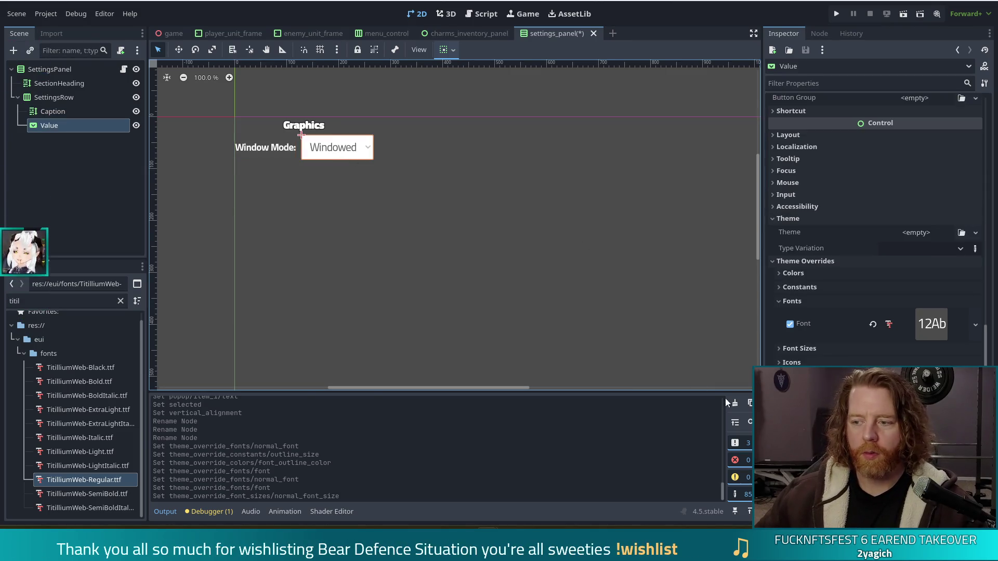
{"action": "left_click", "coordinate": [798, 348]}
{"action": "left_click", "coordinate": [790, 362]}
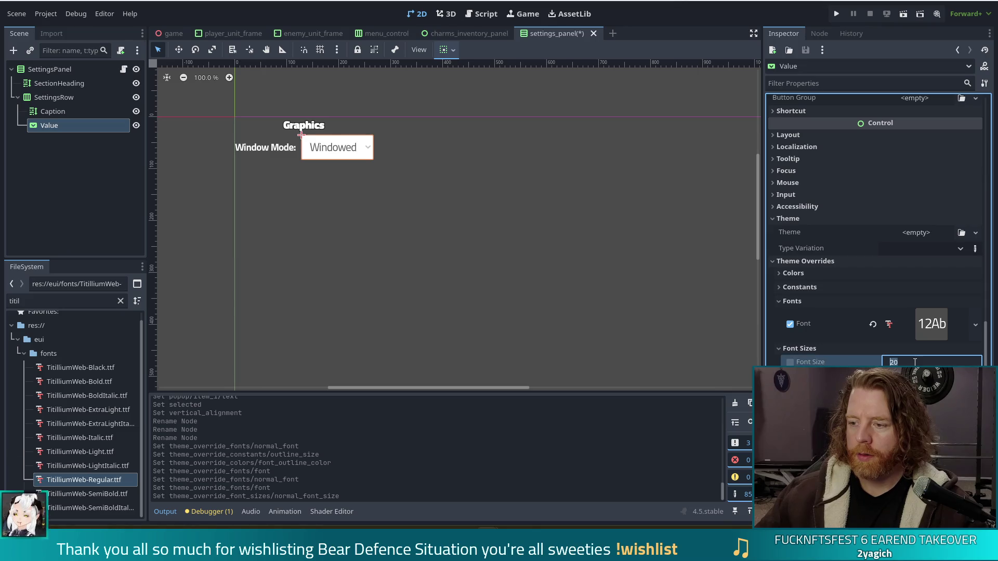
{"action": "left_click", "coordinate": [397, 318]}
{"action": "left_click", "coordinate": [337, 146]}
{"action": "left_click", "coordinate": [360, 240]}
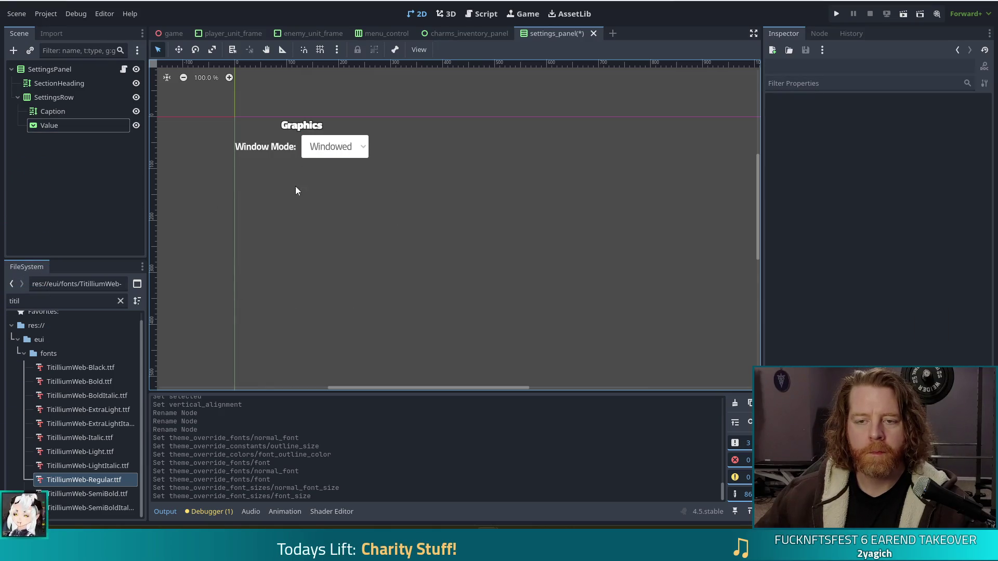
Put TitilliumWeb-Bold.ttf back as the Value dropdown's font.
{"action": "left_click", "coordinate": [326, 155]}
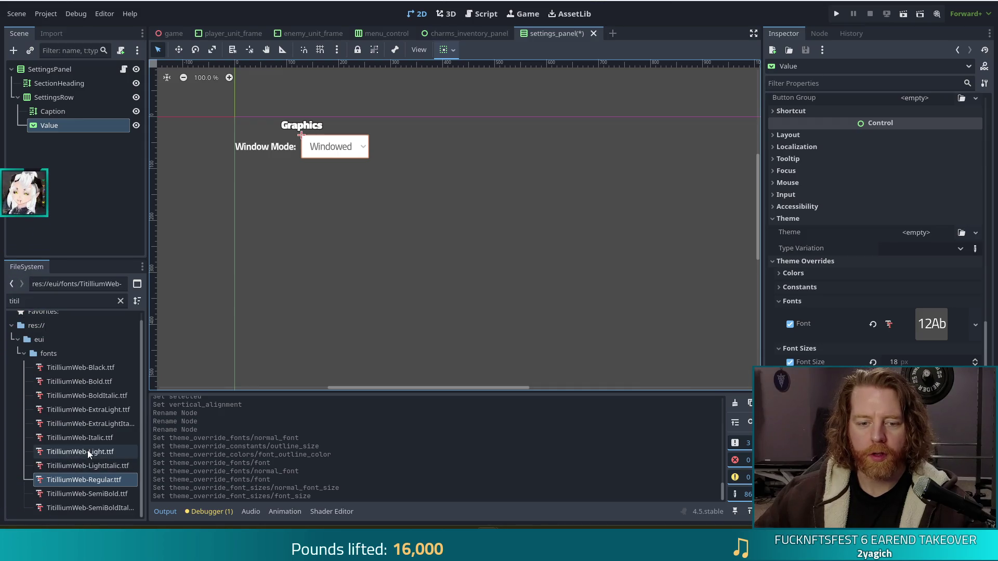
{"action": "mouse_move", "coordinate": [77, 383]}
{"action": "left_mouse_down"}
{"action": "mouse_move", "coordinate": [139, 364]}
{"action": "mouse_move", "coordinate": [932, 328]}
{"action": "left_mouse_up"}
{"action": "left_click", "coordinate": [379, 276]}
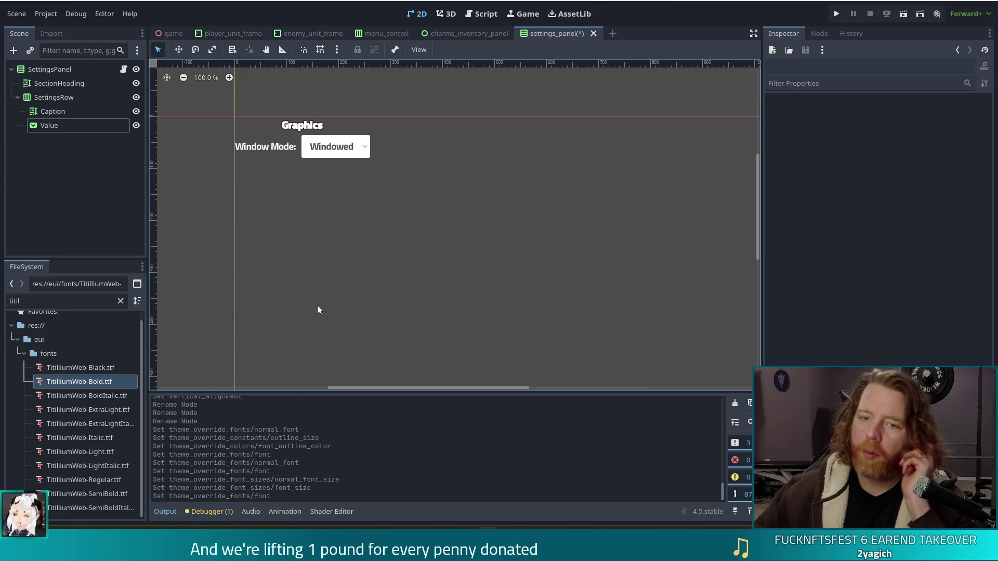
{"action": "left_click", "coordinate": [326, 124]}
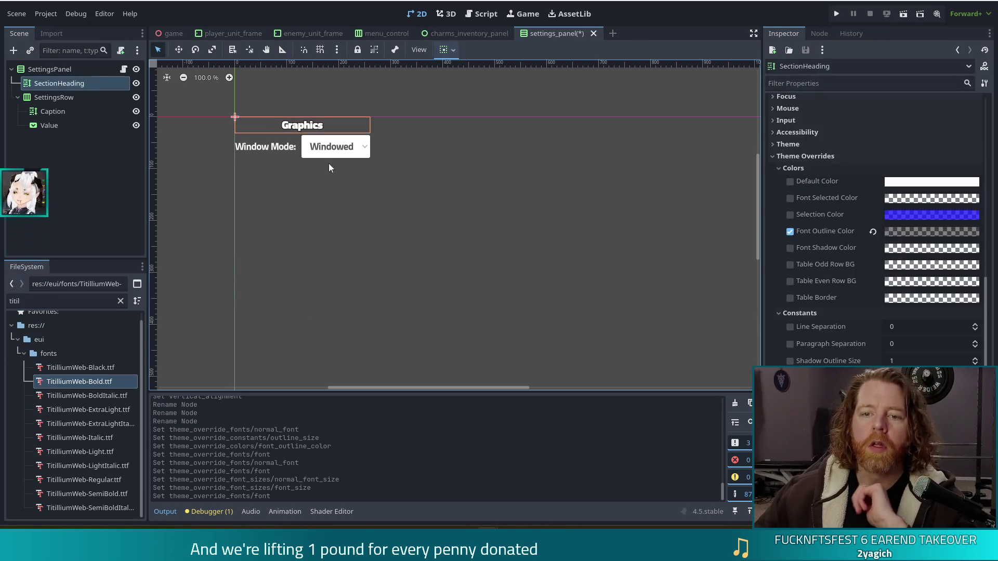
Set SectionHeading's Normal Font Size override to 24.
{"action": "scroll", "coordinate": [868, 343], "scroll_direction": "down", "scroll_amount": 5}
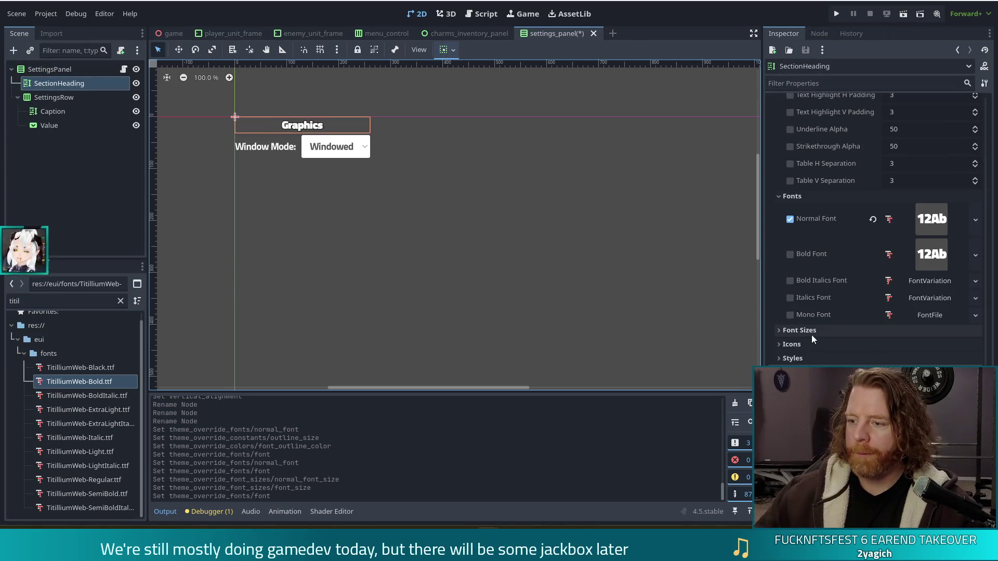
{"action": "left_click", "coordinate": [917, 344]}
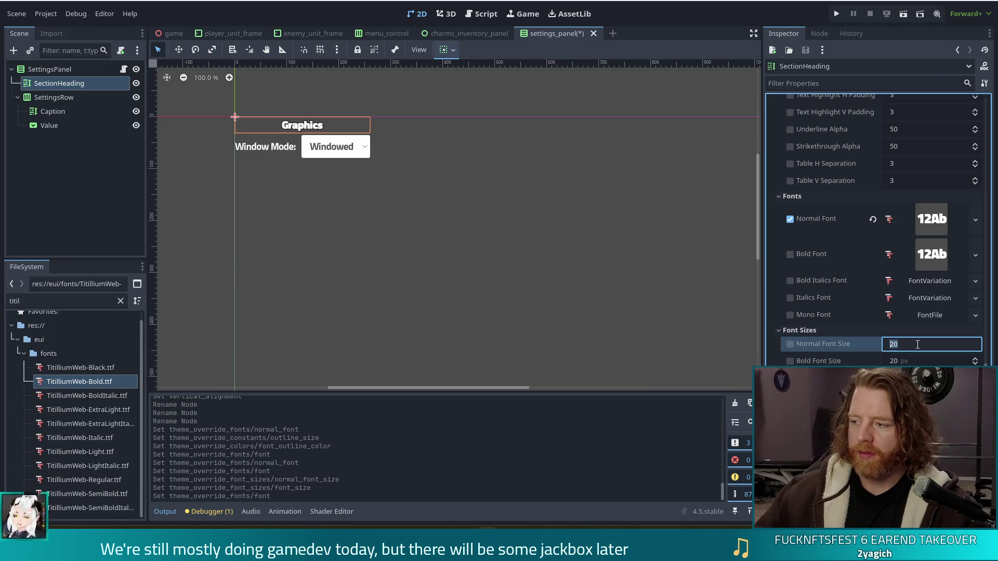
{"action": "type", "text": "24"}
{"action": "key", "text": "Return"}
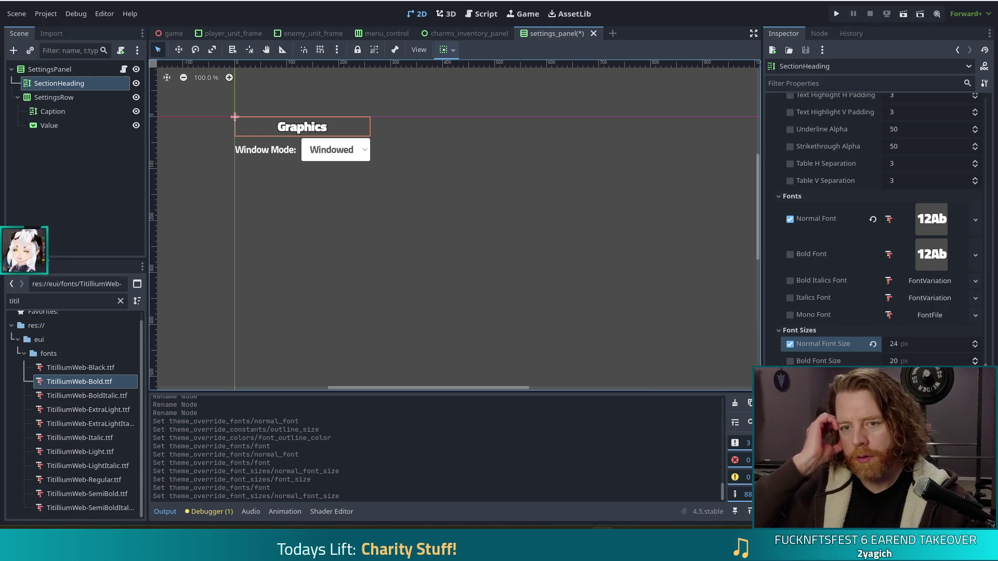
Save the settings_panel scene with Ctrl+S.
{"action": "left_click", "coordinate": [351, 251]}
{"action": "key", "text": "ctrl+s"}
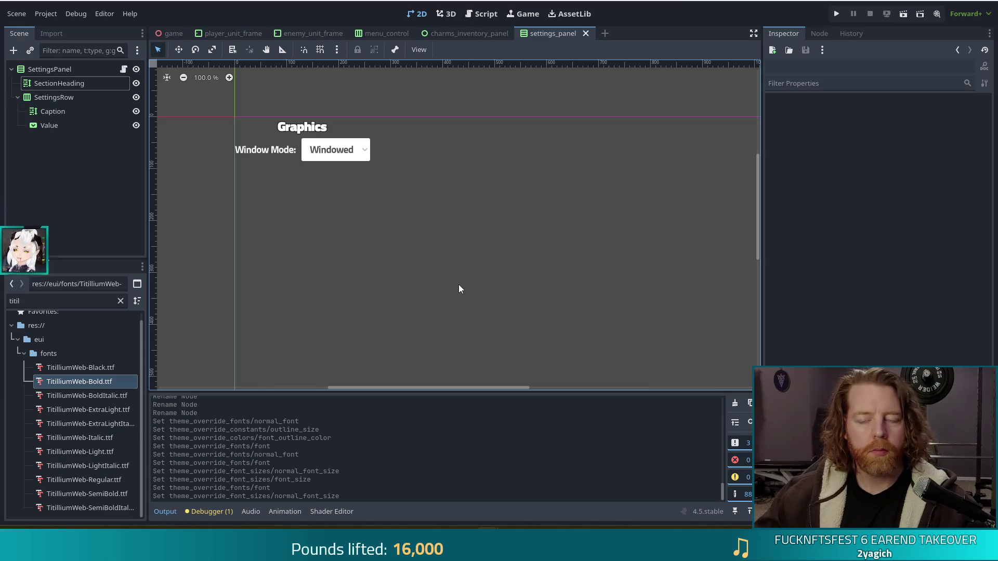
{"action": "left_click", "coordinate": [315, 126]}
{"action": "scroll", "coordinate": [865, 319], "scroll_direction": "up", "scroll_amount": 10}
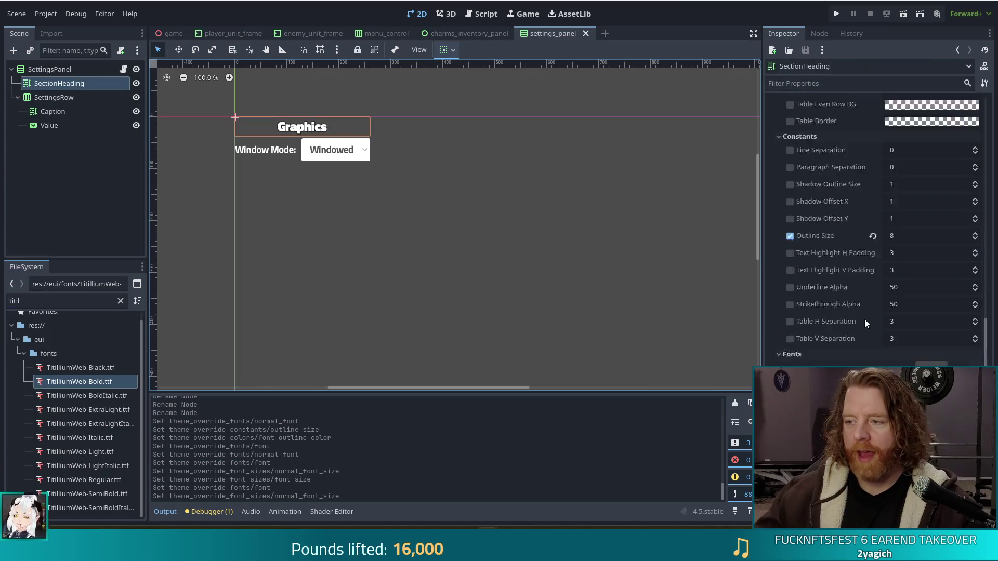
Change the section heading text to GRAPHICS and save the settings_panel scene.
{"action": "scroll", "coordinate": [875, 236], "scroll_direction": "up", "scroll_amount": 4}
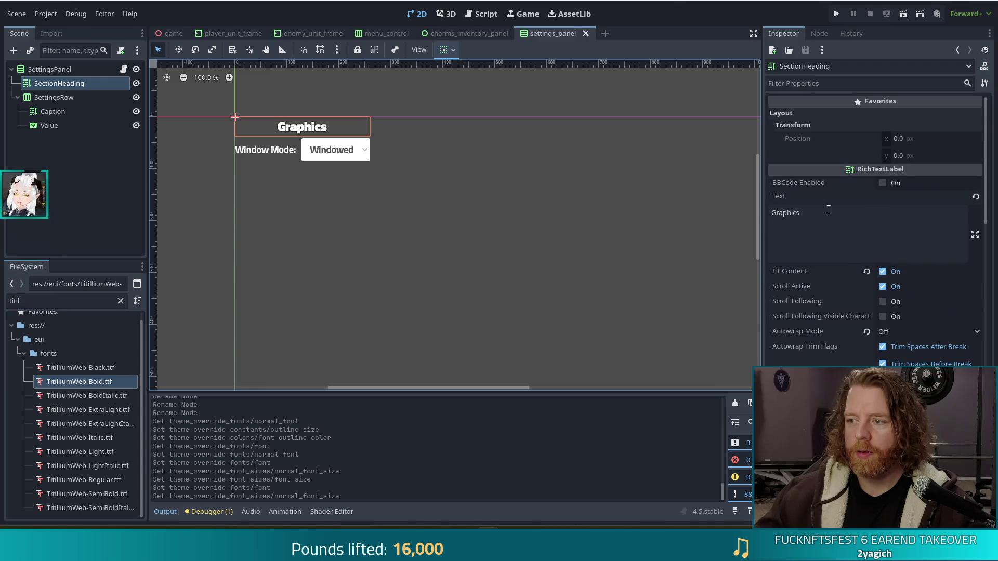
{"action": "double_click", "coordinate": [837, 213]}
{"action": "type", "text": "GRAPHICS"}
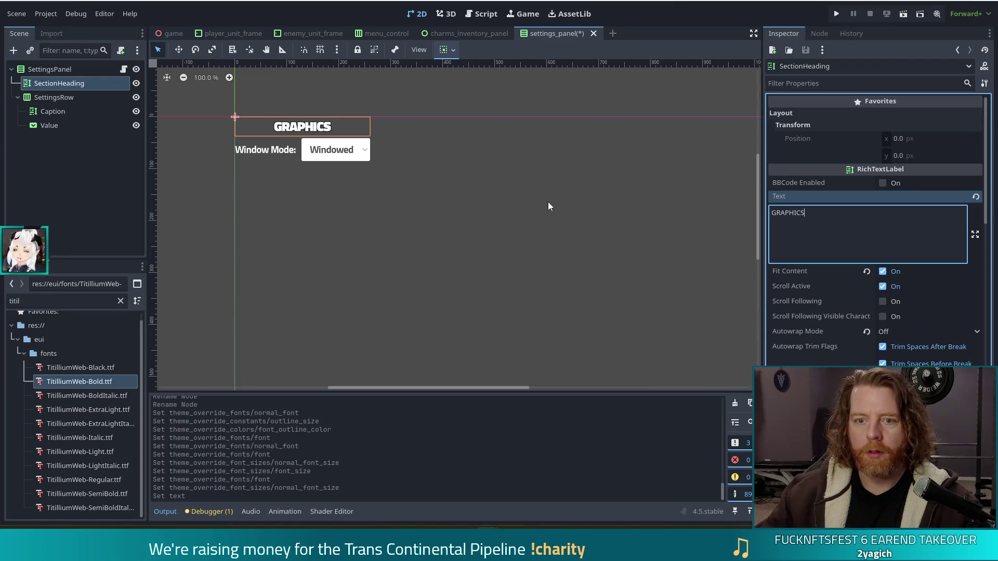
{"action": "key", "text": "ctrl+s"}
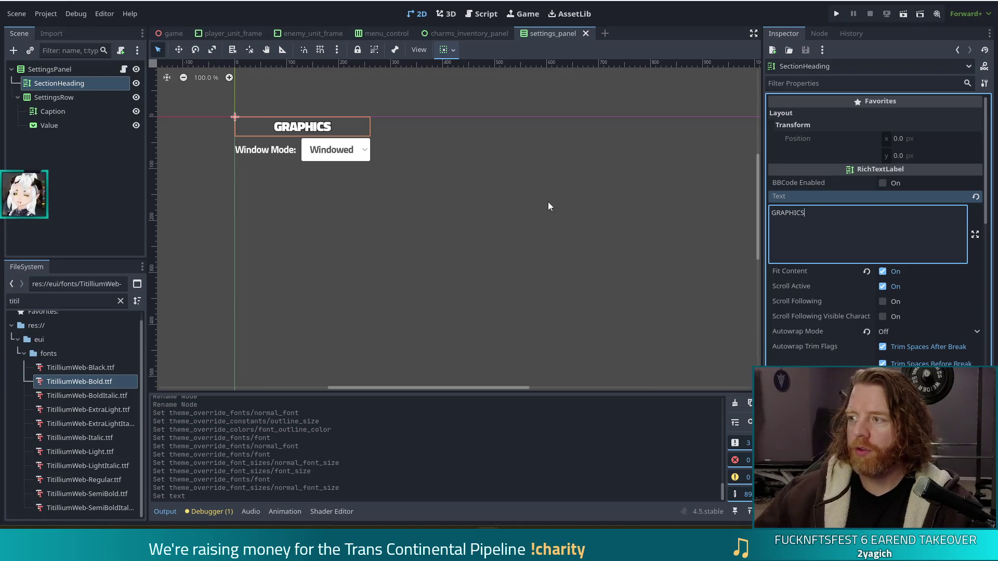
{"action": "left_click", "coordinate": [433, 234]}
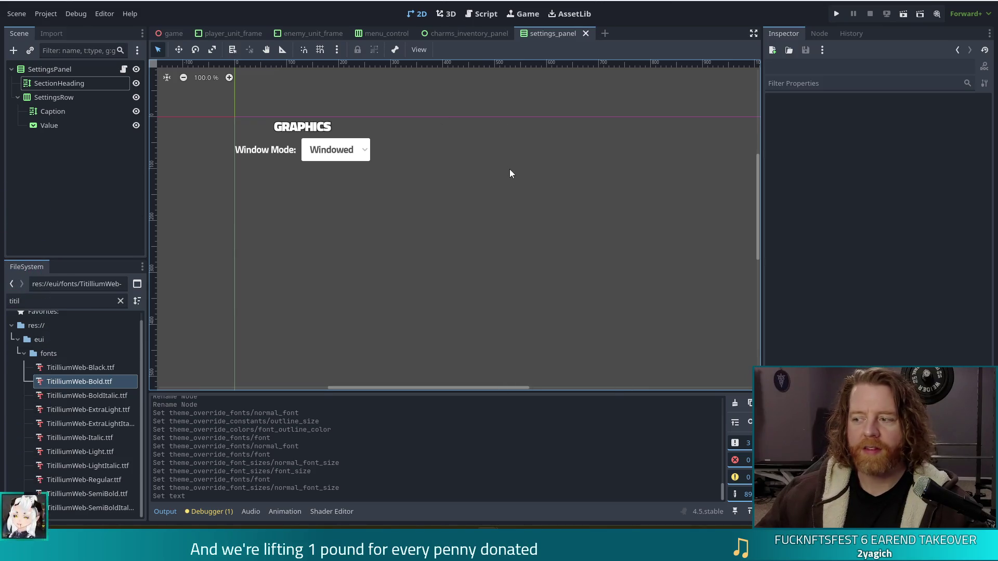
Run the game, start a new game, view the Settings panel's GRAPHICS section, then return to the editor.
{"action": "left_click", "coordinate": [836, 16]}
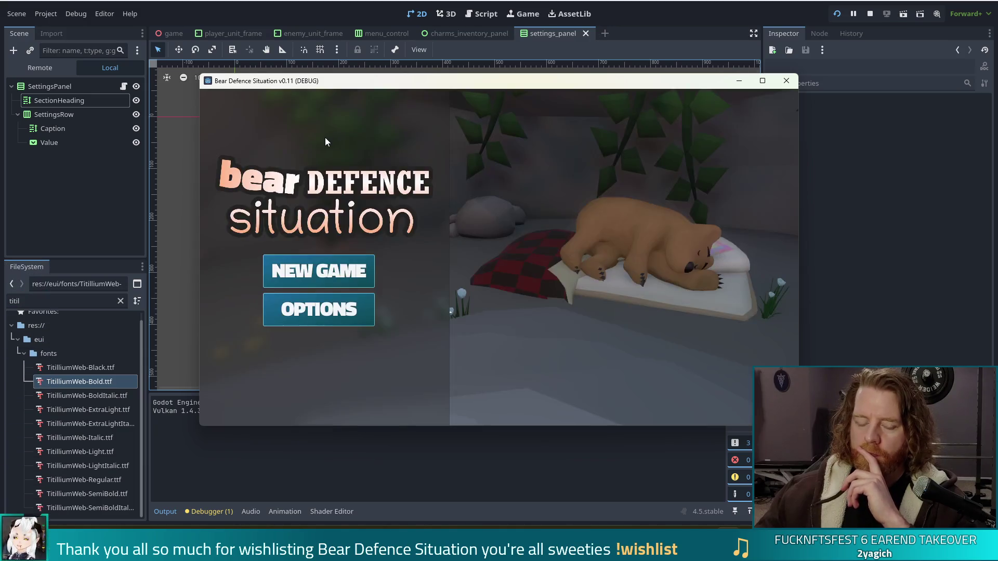
{"action": "left_click", "coordinate": [370, 262]}
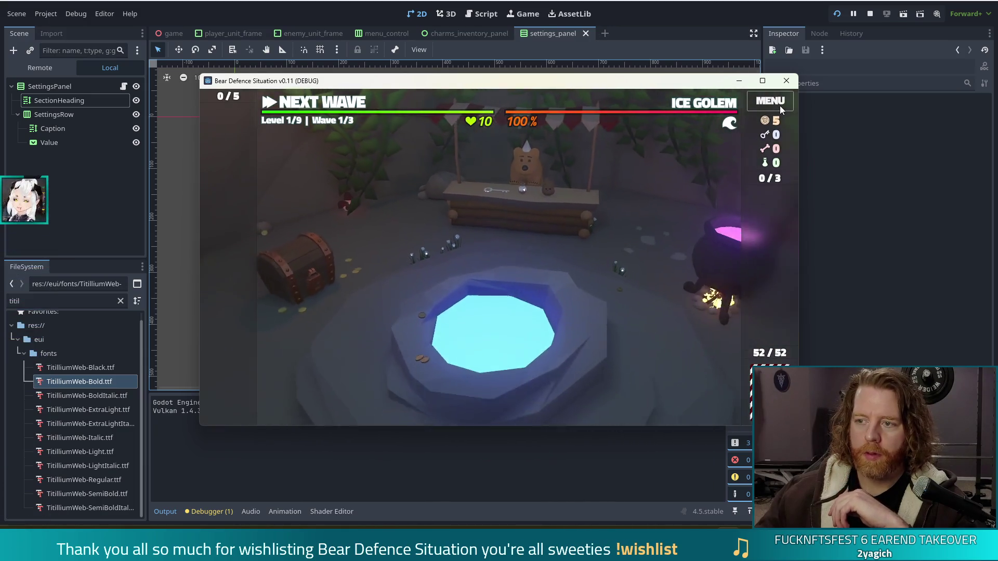
{"action": "left_click", "coordinate": [779, 105]}
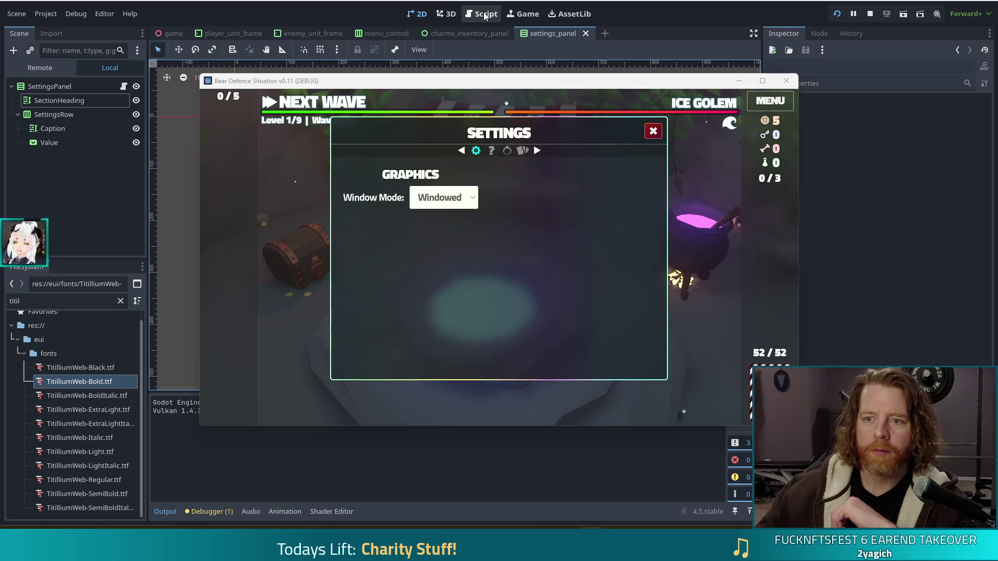
{"action": "left_click", "coordinate": [555, 33]}
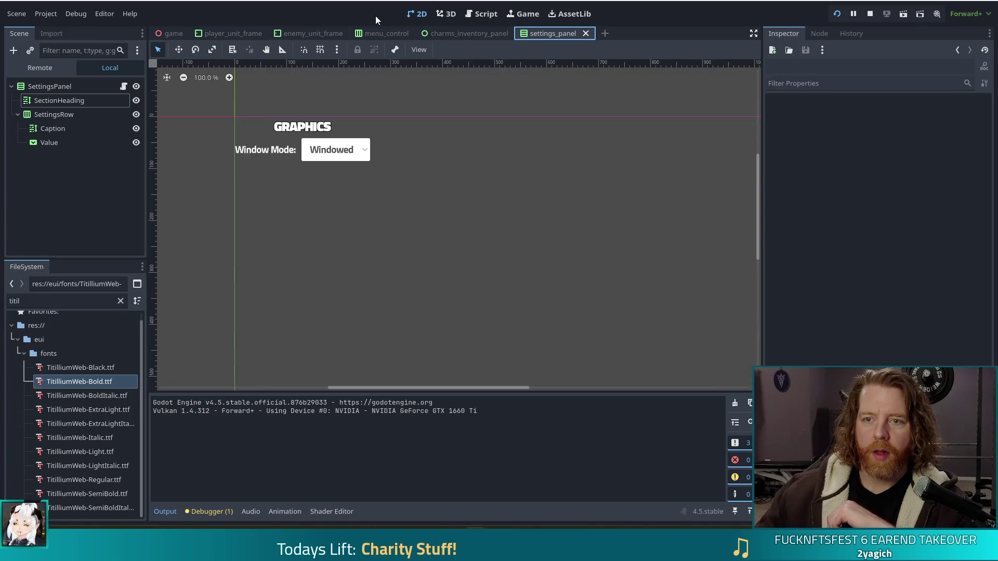
Inspect the SettingsPanel instance in menu_control, then open the settings_panel scene.
{"action": "left_click", "coordinate": [386, 32]}
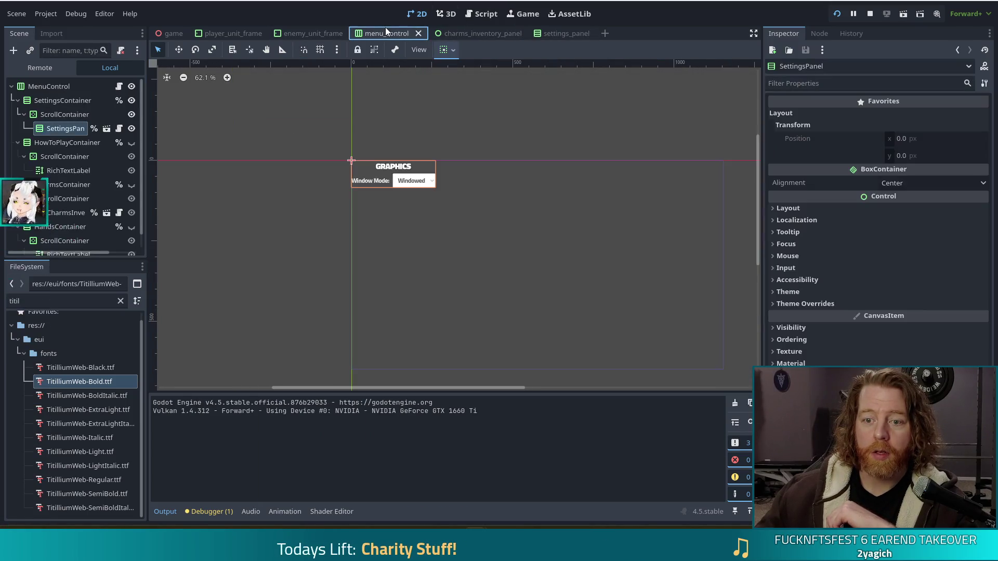
{"action": "left_click", "coordinate": [58, 119]}
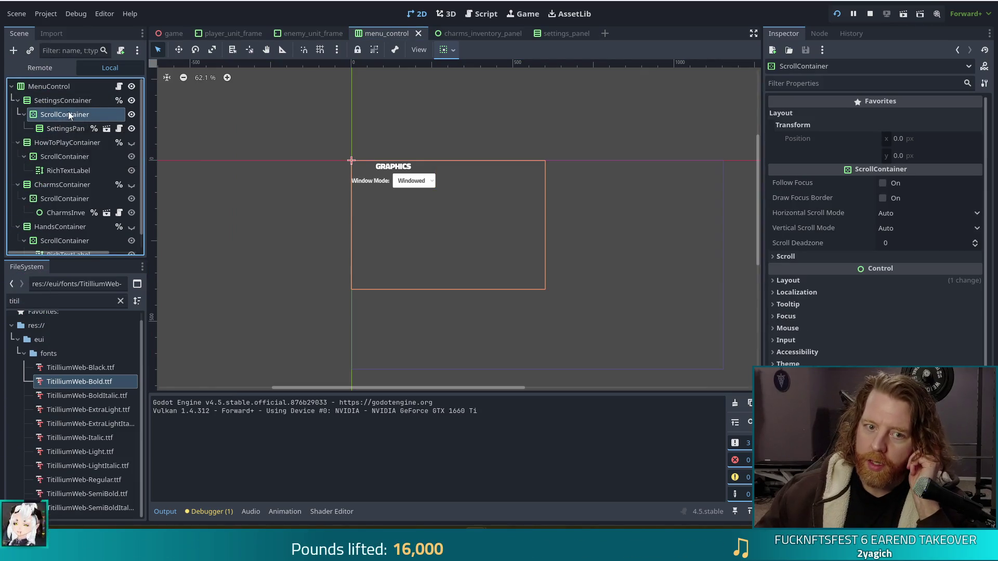
{"action": "left_click", "coordinate": [61, 123]}
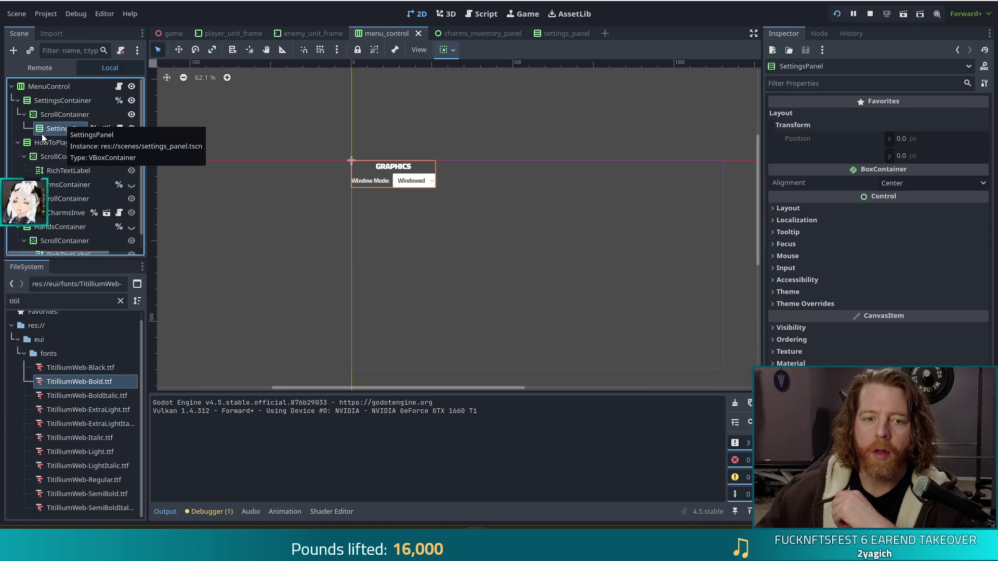
{"action": "left_click", "coordinate": [563, 33]}
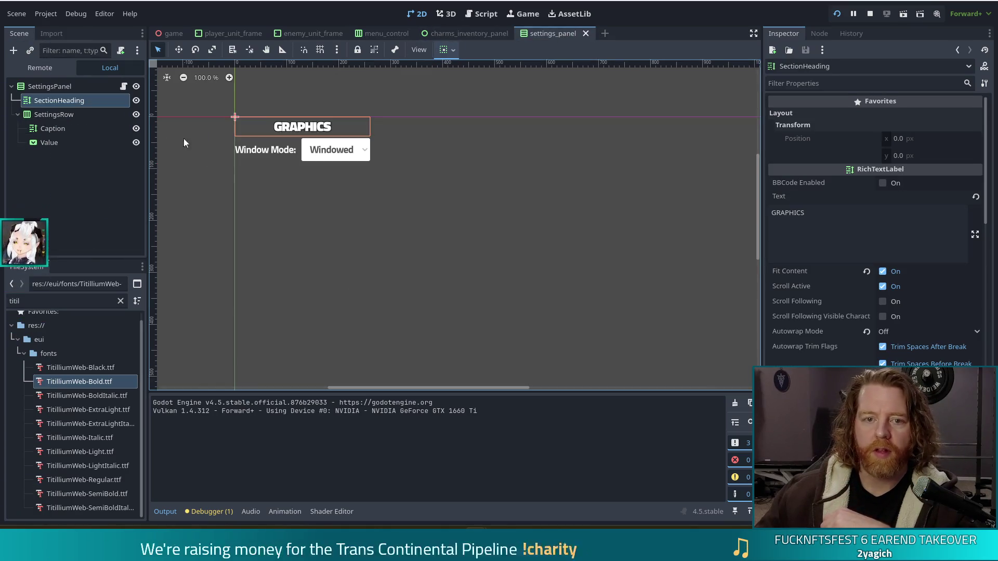
Change the SettingsPanel root's horizontal container sizing flag and save the scene.
{"action": "left_click", "coordinate": [25, 86]}
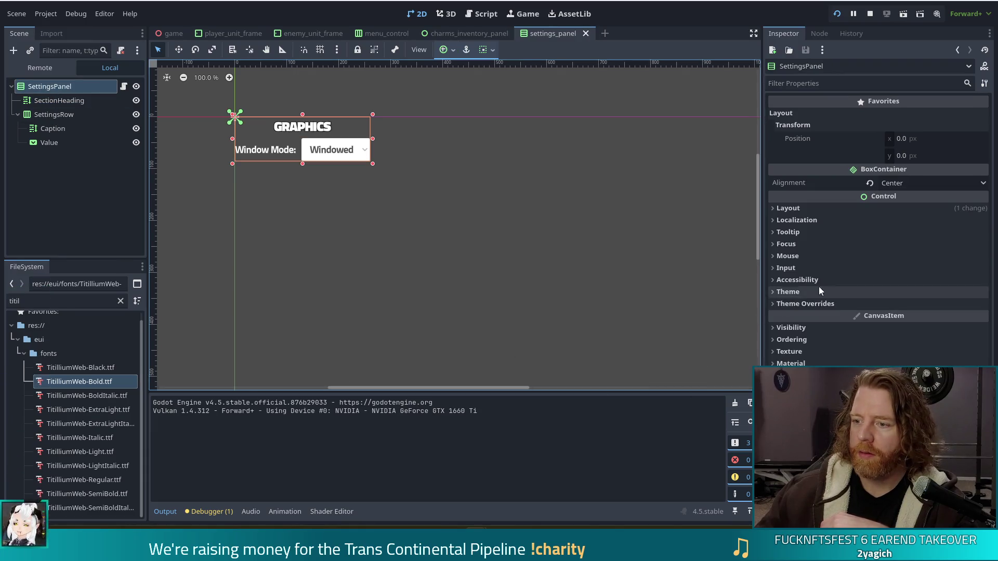
{"action": "left_click", "coordinate": [789, 210]}
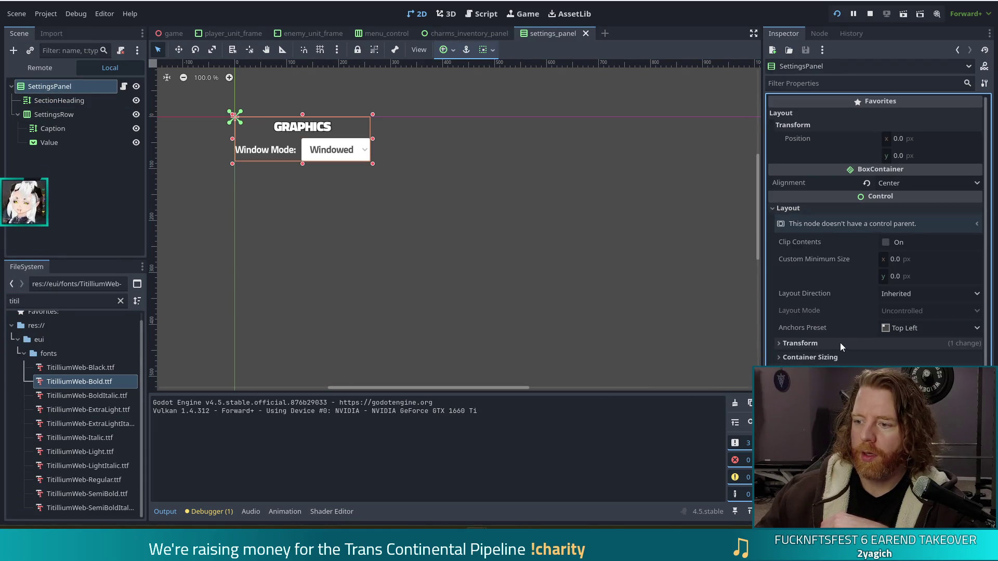
{"action": "left_click", "coordinate": [826, 357]}
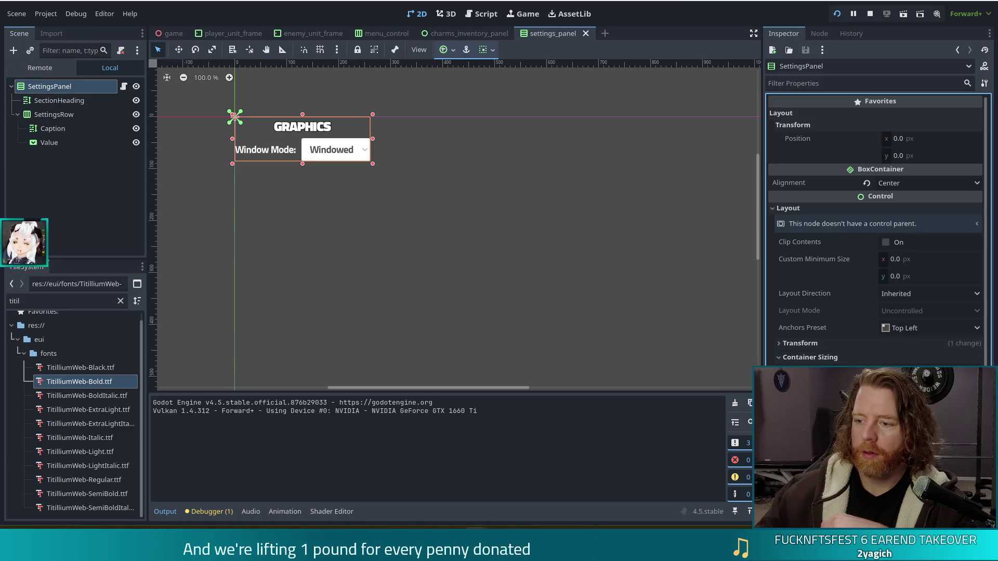
{"action": "left_click", "coordinate": [886, 387]}
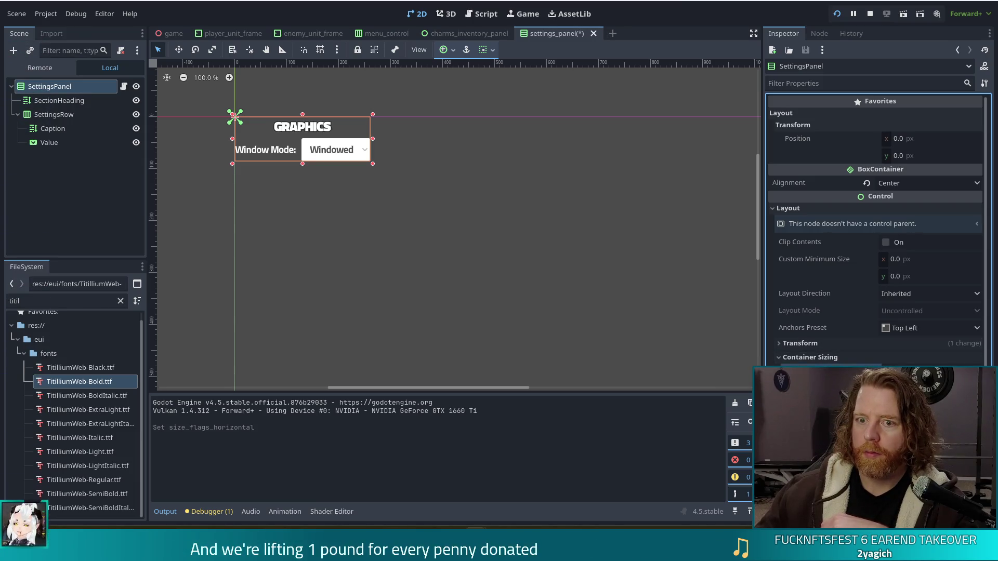
{"action": "key", "text": "ctrl+s"}
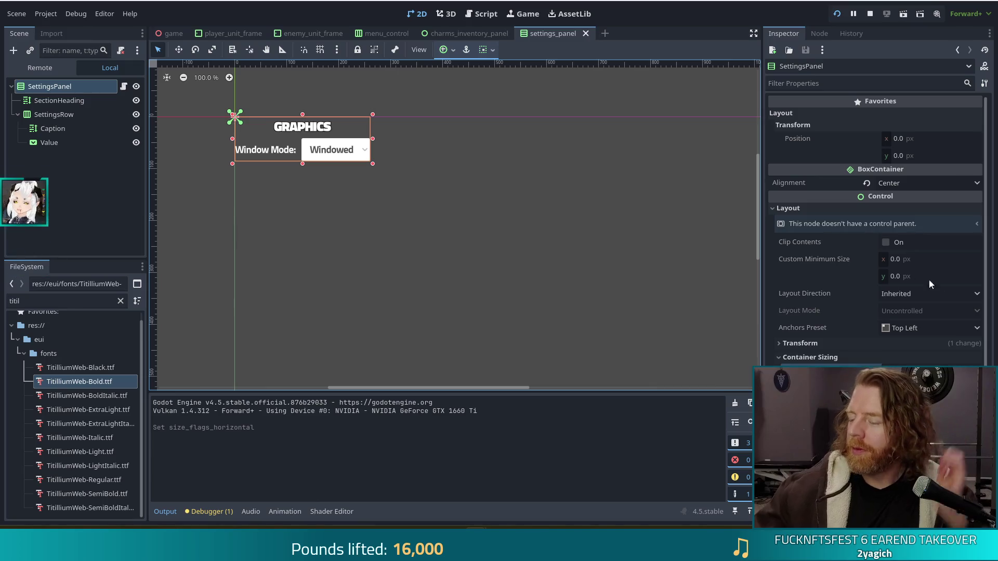
Check the running game's Settings panel, then view the charms_inventory_panel and menu_control scenes.
{"action": "mouse_move", "coordinate": [865, 289]}
{"action": "key", "text": "F5"}
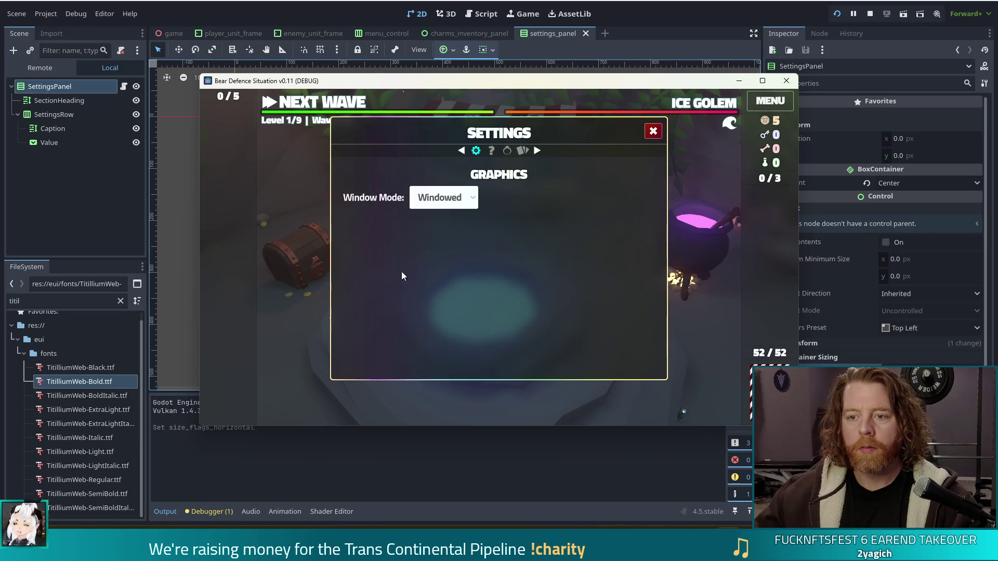
{"action": "left_click", "coordinate": [417, 28]}
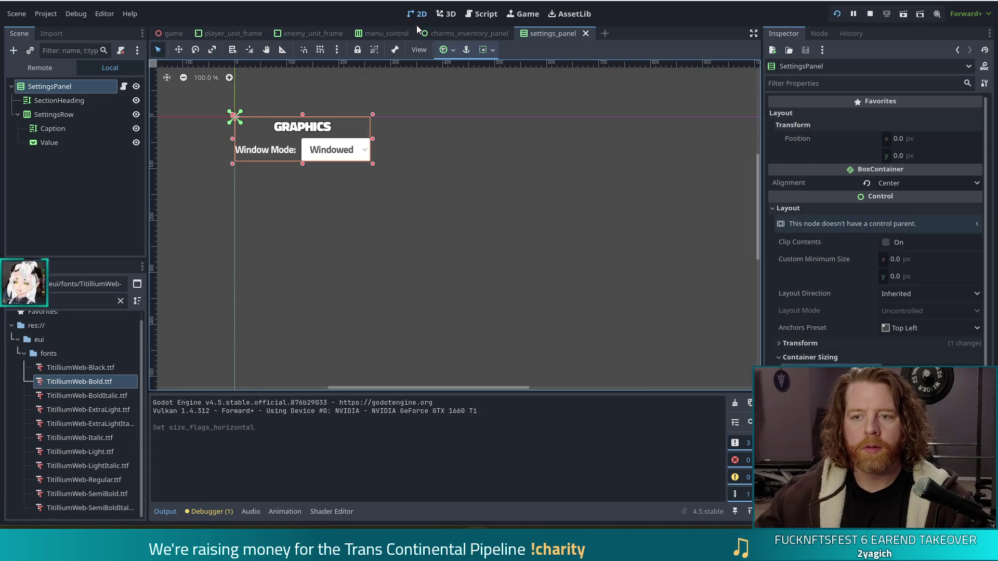
{"action": "left_click", "coordinate": [481, 35]}
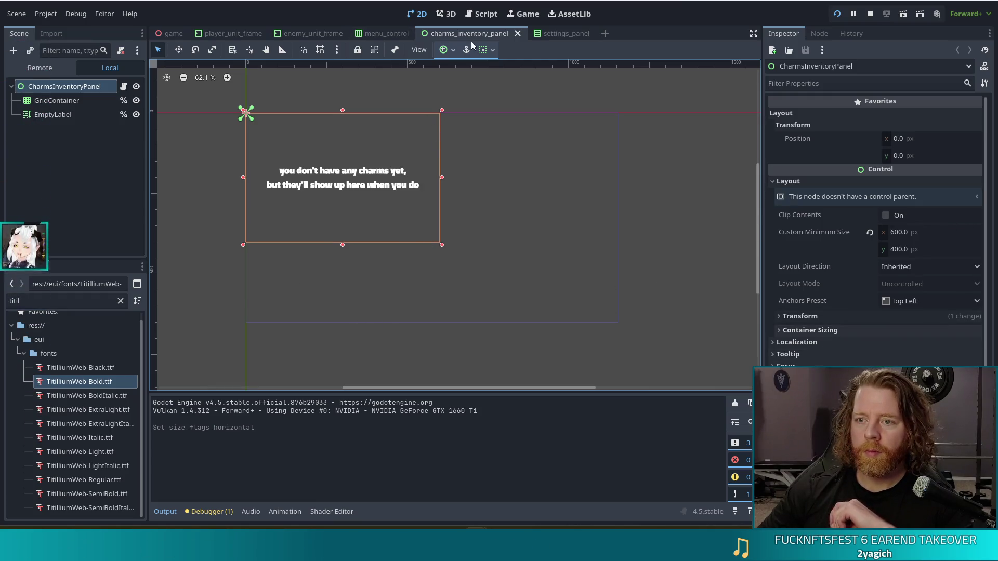
{"action": "left_click", "coordinate": [377, 32]}
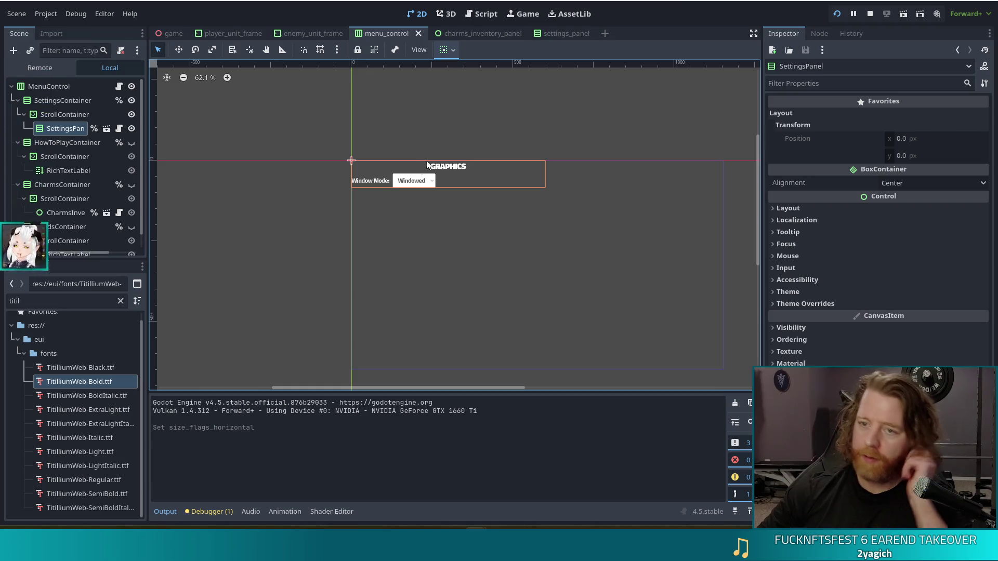
Set the SettingsRow alignment to Center in settings_panel and save the scene.
{"action": "left_click", "coordinate": [558, 35]}
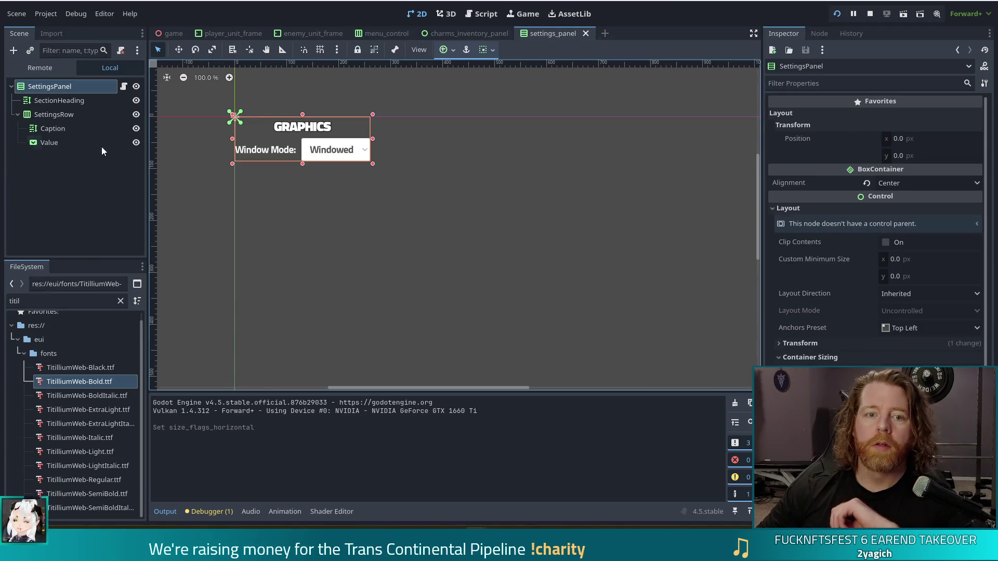
{"action": "left_click", "coordinate": [68, 115]}
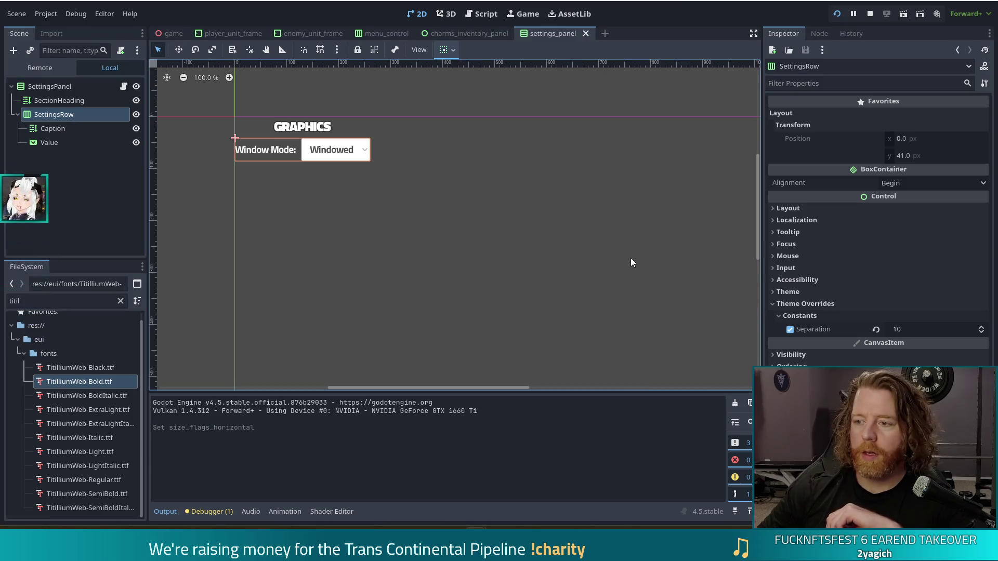
{"action": "left_click", "coordinate": [894, 184]}
{"action": "left_click", "coordinate": [899, 212]}
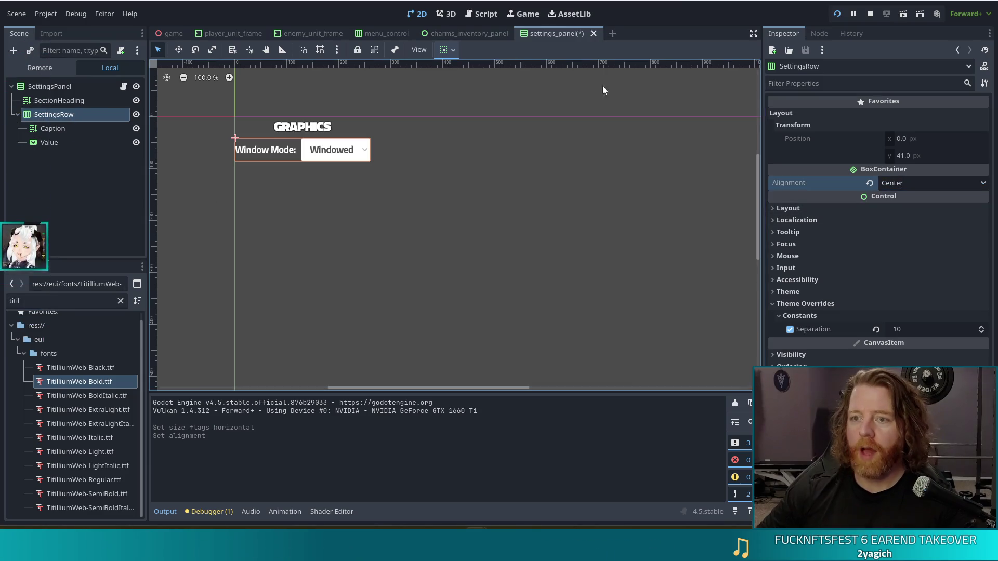
{"action": "key", "text": "ctrl+s"}
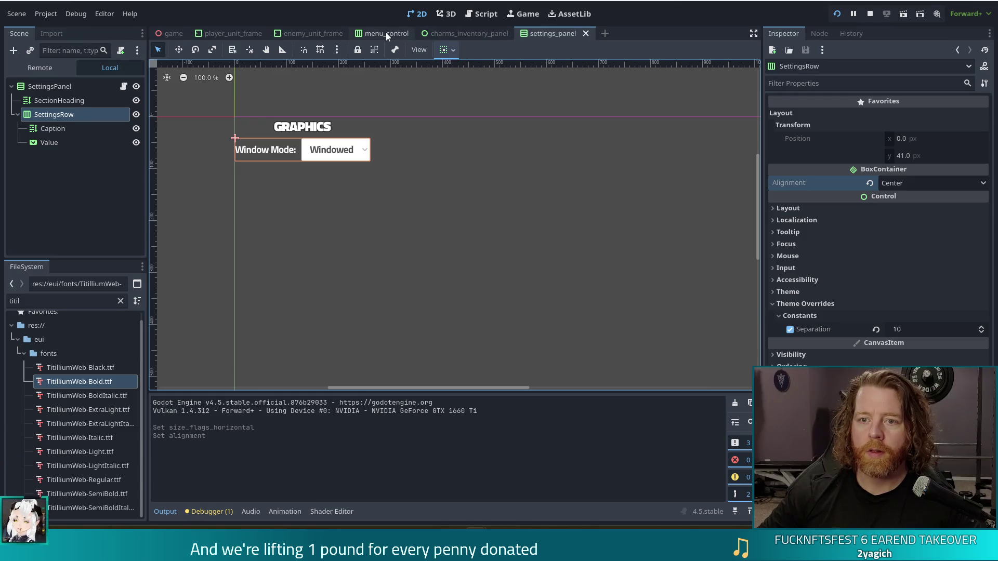
Close the charms_inventory_panel scene.
{"action": "left_click", "coordinate": [463, 35]}
{"action": "left_click", "coordinate": [523, 33]}
{"action": "left_click", "coordinate": [394, 33]}
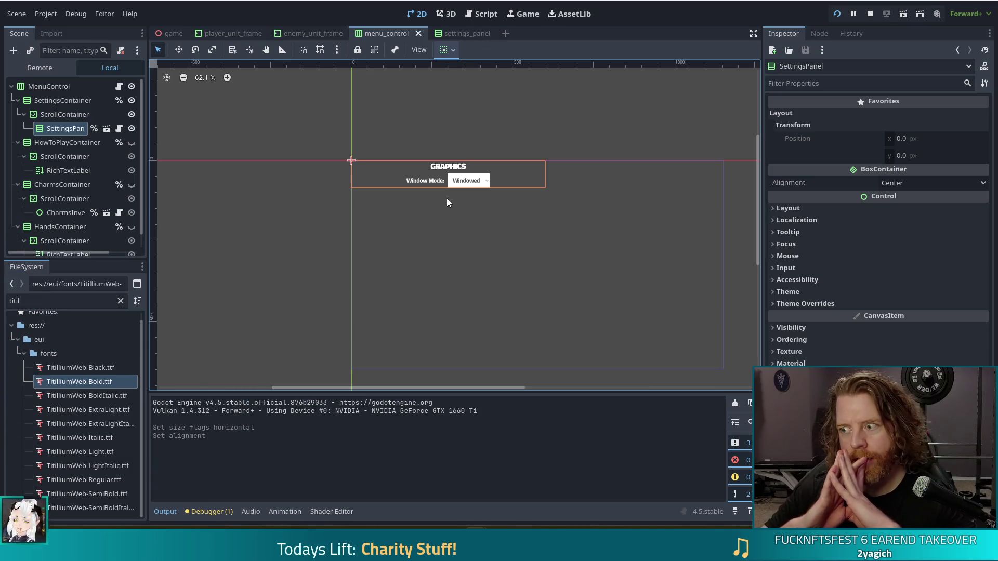
Switch back to the settings_panel scene and select the SettingsRow node.
{"action": "left_click", "coordinate": [469, 34]}
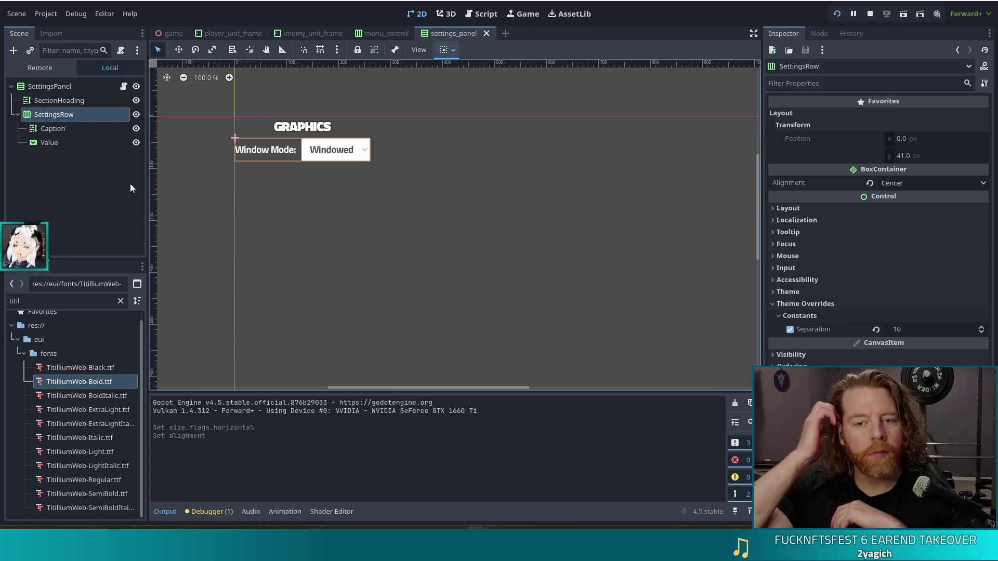
{"action": "left_click", "coordinate": [70, 179]}
{"action": "left_click", "coordinate": [51, 115]}
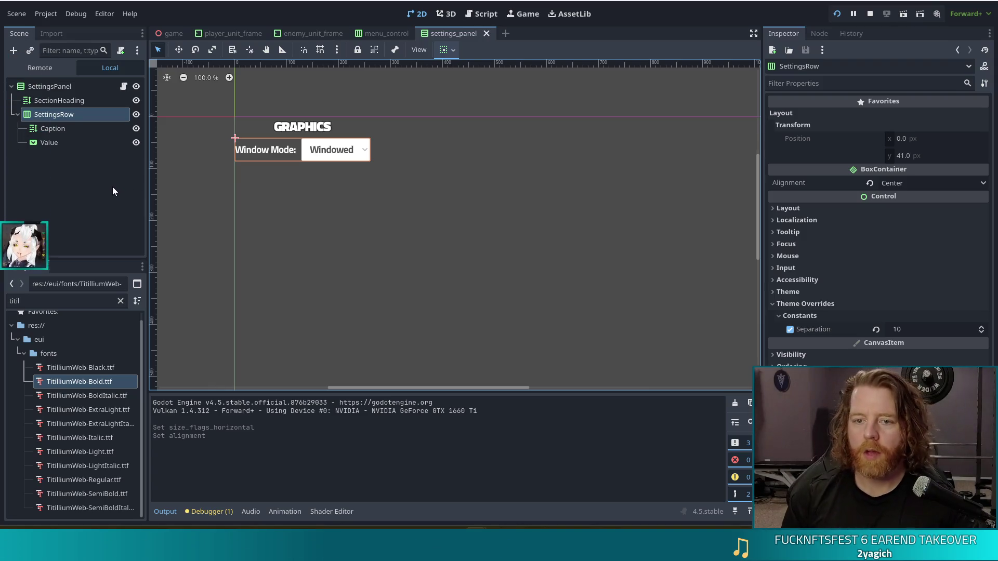
Duplicate SettingsRow and change the new row's caption text to Vsync:.
{"action": "key", "text": "ctrl+d"}
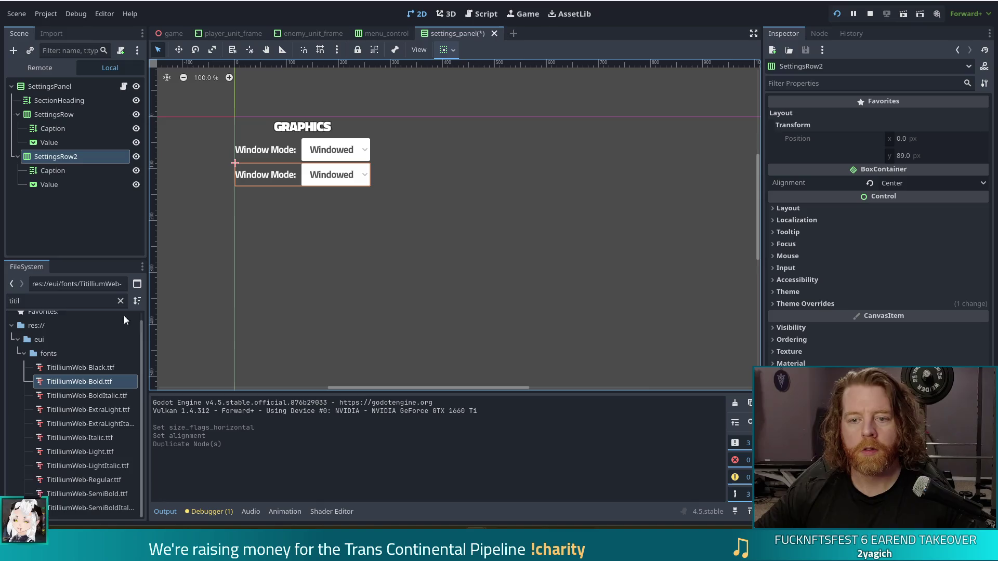
{"action": "left_click", "coordinate": [60, 170]}
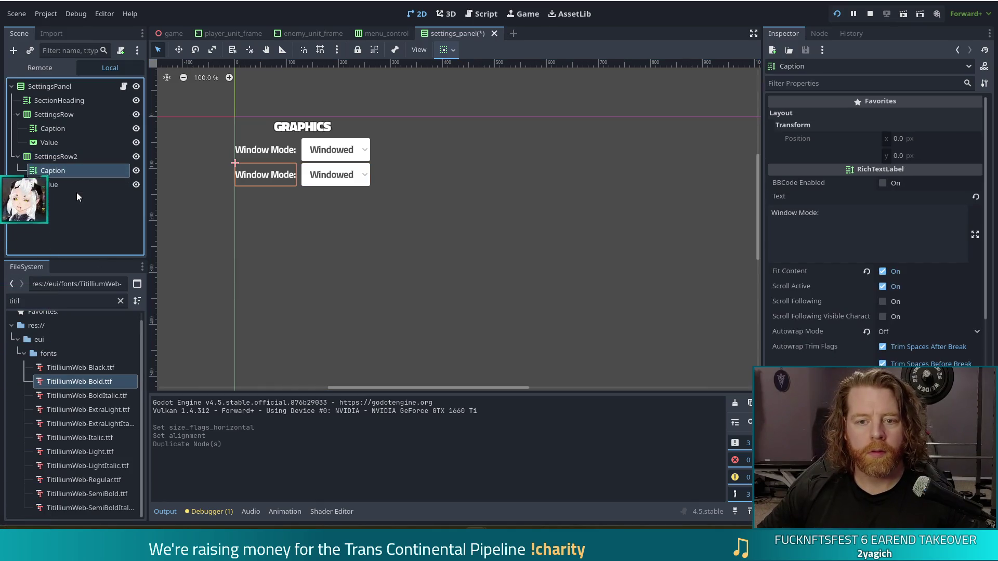
{"action": "left_click", "coordinate": [877, 216]}
{"action": "key", "text": "ctrl+a"}
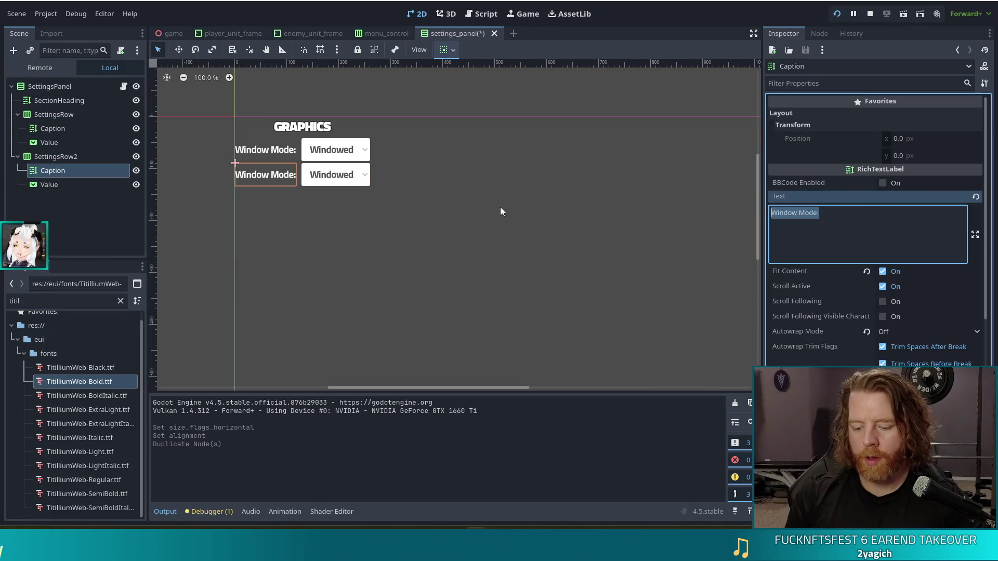
{"action": "type", "text": "Vsync:"}
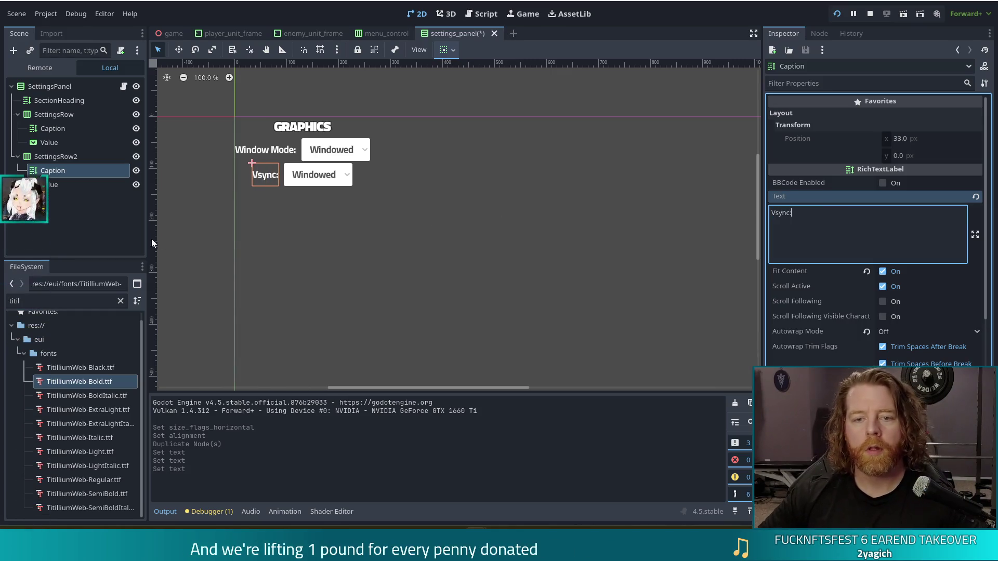
{"action": "left_click", "coordinate": [49, 184]}
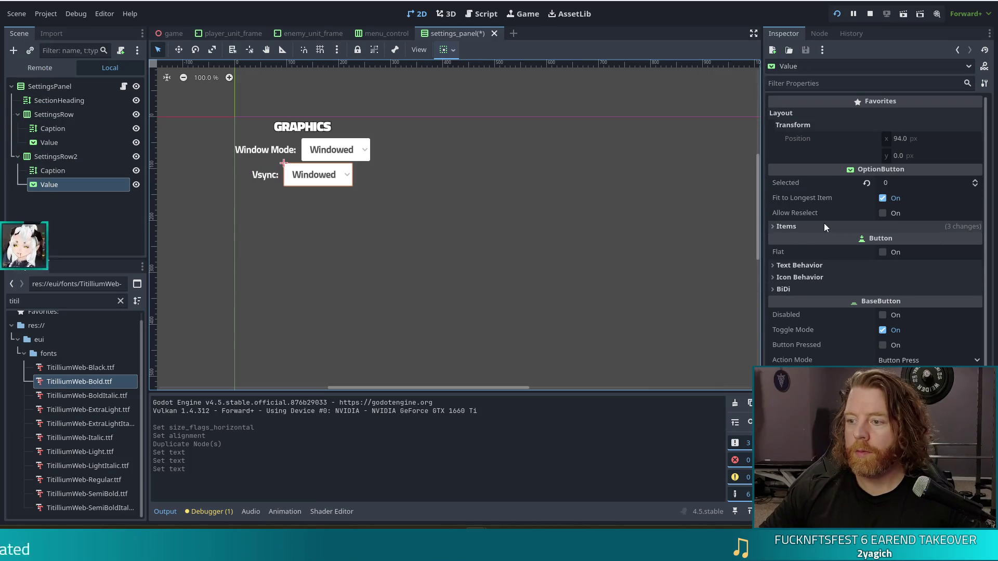
Rename the Vsync dropdown's items from Windowed/Fullscreen to On/Off and save the scene.
{"action": "left_click", "coordinate": [824, 226]}
{"action": "left_click", "coordinate": [795, 244]}
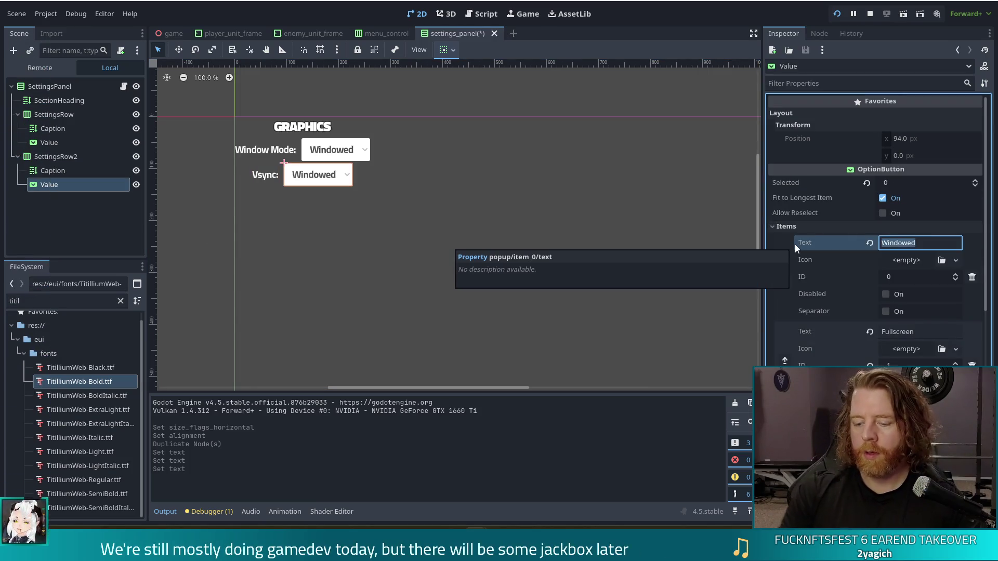
{"action": "type", "text": "On"}
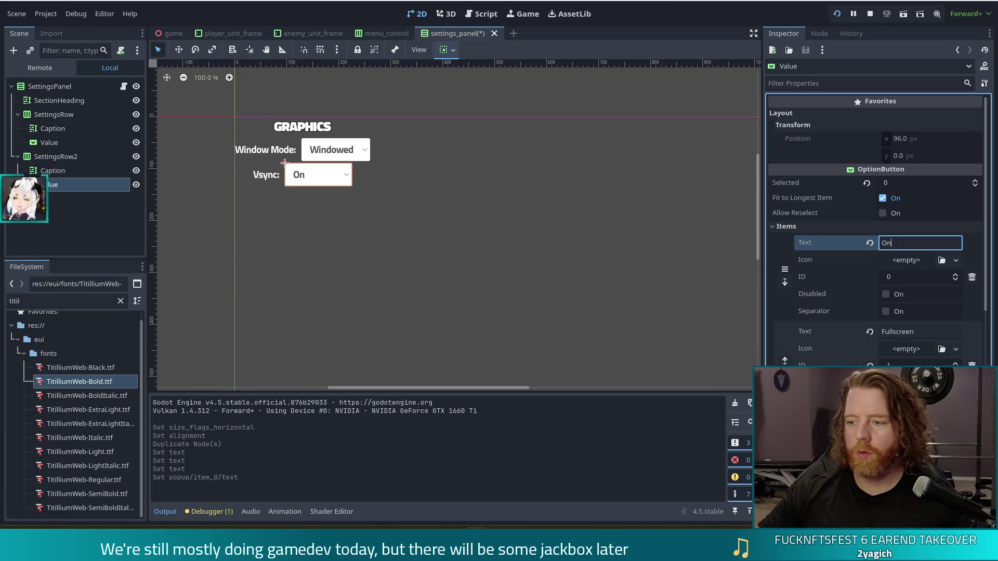
{"action": "left_click", "coordinate": [930, 331]}
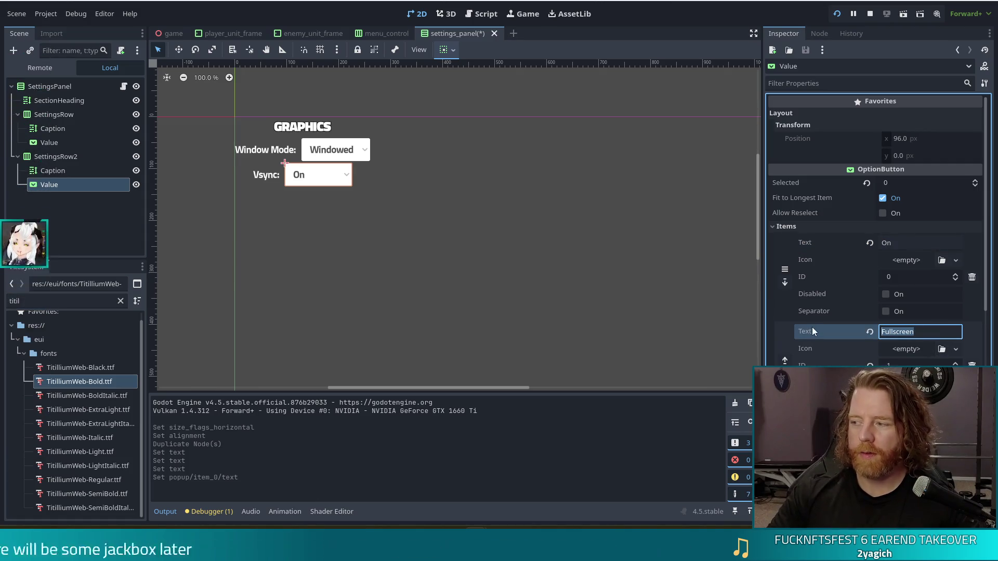
{"action": "type", "text": "Off"}
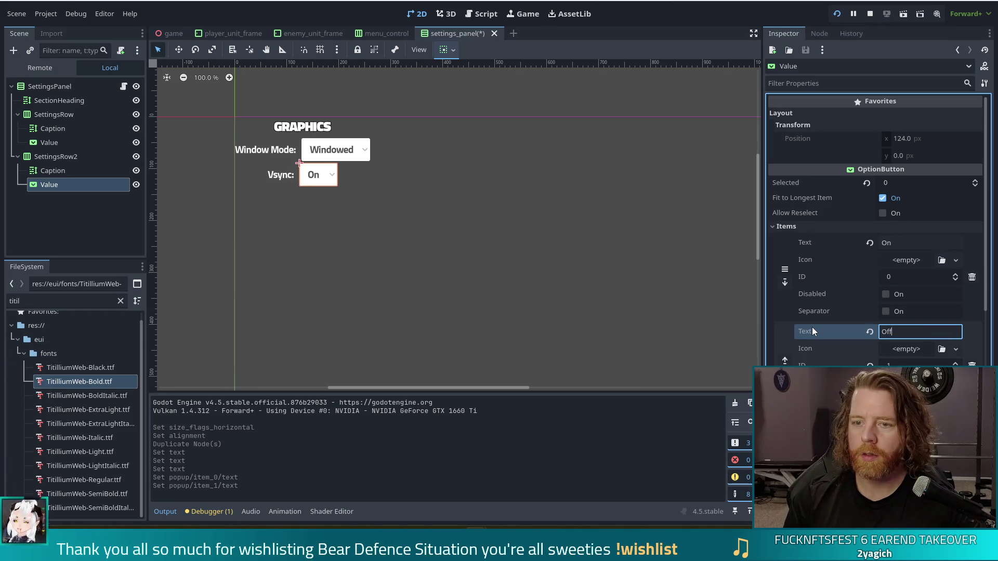
{"action": "key", "text": "ctrl+s"}
{"action": "left_click", "coordinate": [217, 280]}
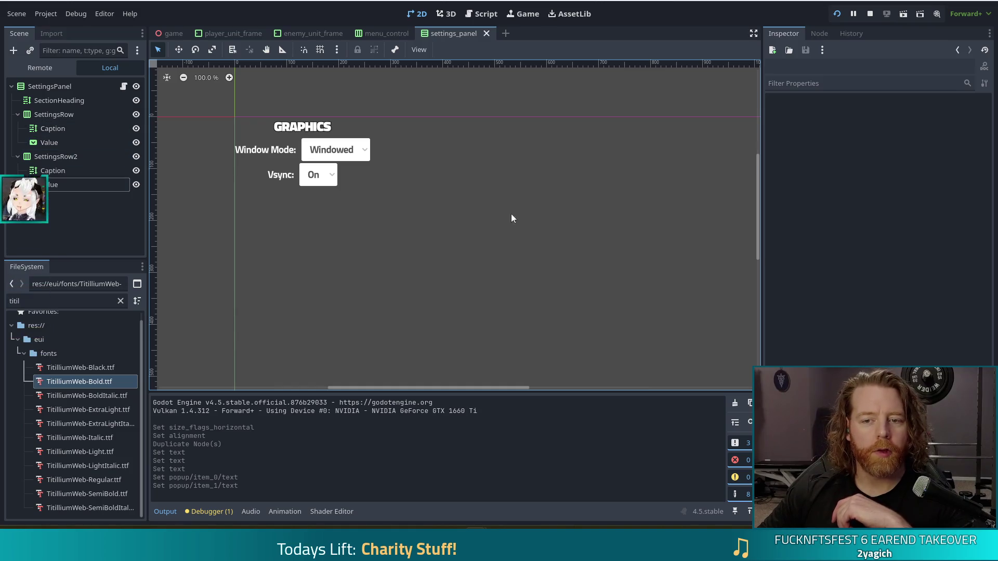
Select both rows' Caption labels together in the Scene dock.
{"action": "left_click", "coordinate": [52, 129]}
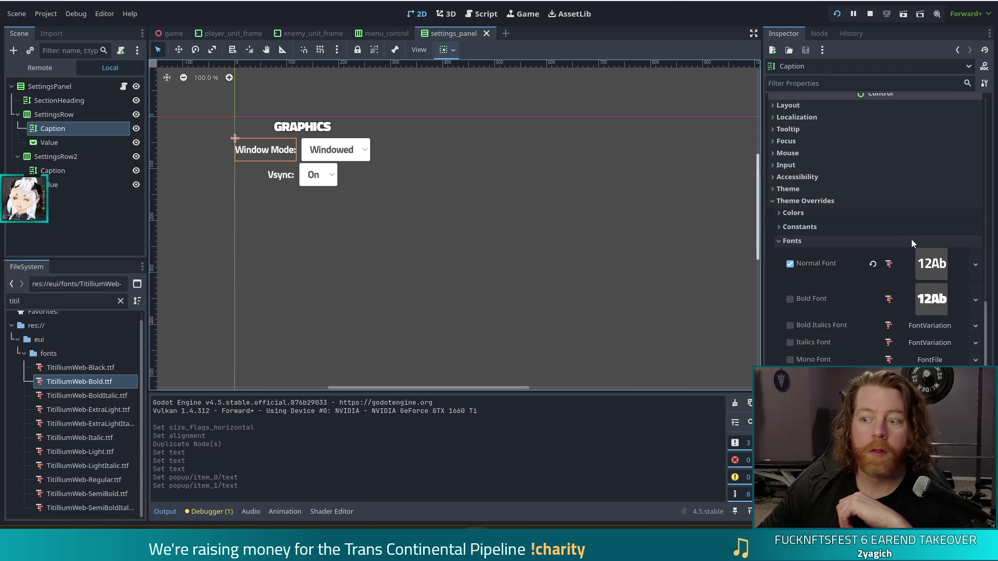
{"action": "left_click", "coordinate": [79, 146], "text": "ctrl"}
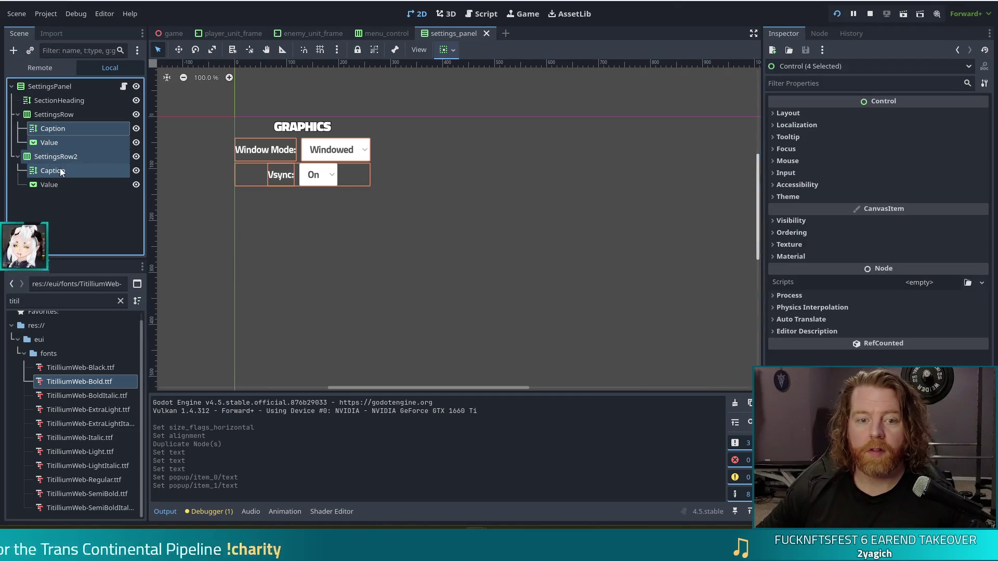
{"action": "left_click", "coordinate": [79, 147], "text": "ctrl"}
{"action": "left_click", "coordinate": [63, 170], "text": "ctrl"}
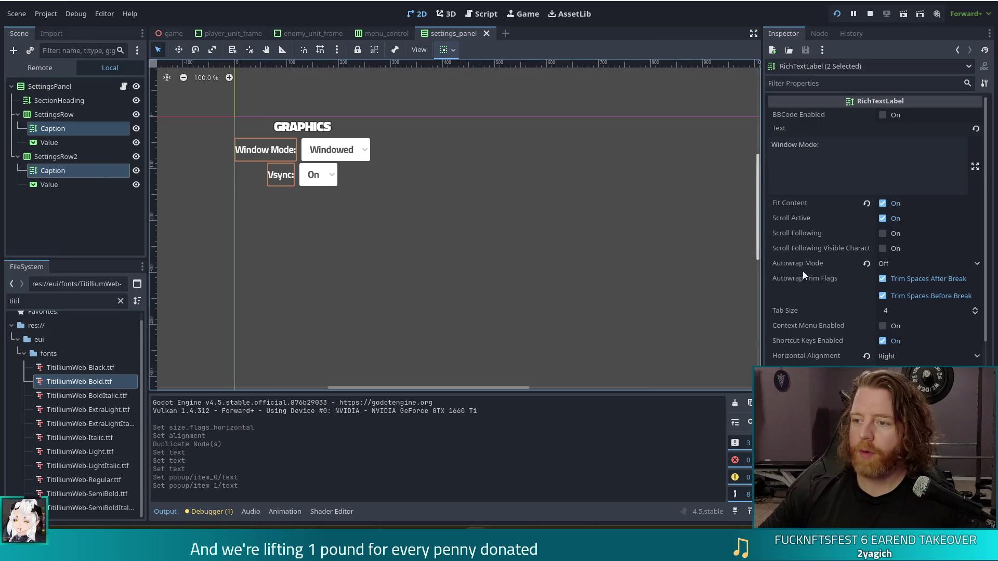
{"action": "scroll", "coordinate": [844, 285], "scroll_direction": "down", "scroll_amount": 3}
{"action": "scroll", "coordinate": [845, 285], "scroll_direction": "up", "scroll_amount": 5}
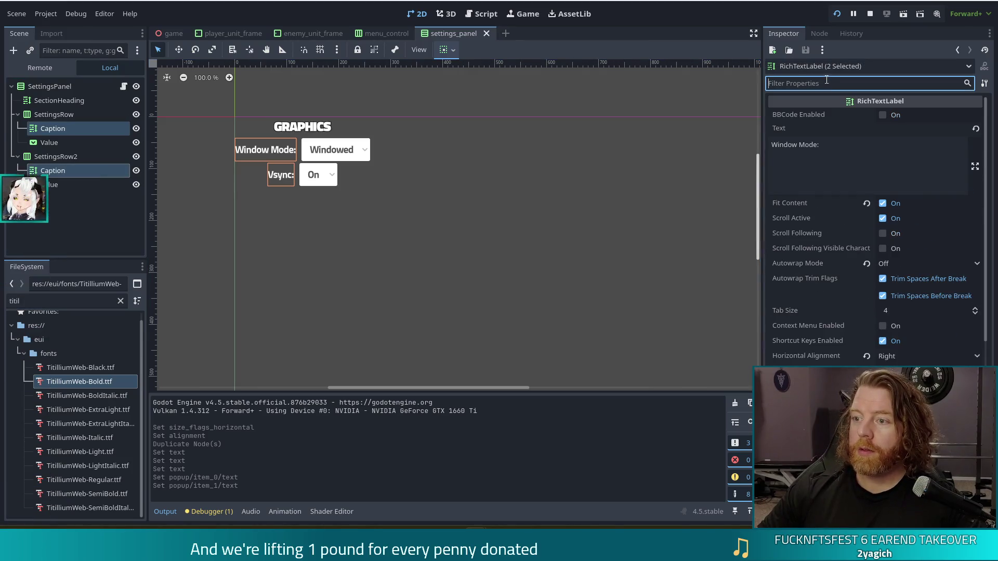
Set both captions' Custom Minimum Size width to 200 px via the 'mini' Inspector filter.
{"action": "left_click", "coordinate": [831, 83]}
{"action": "type", "text": "mini"}
{"action": "left_click", "coordinate": [788, 125]}
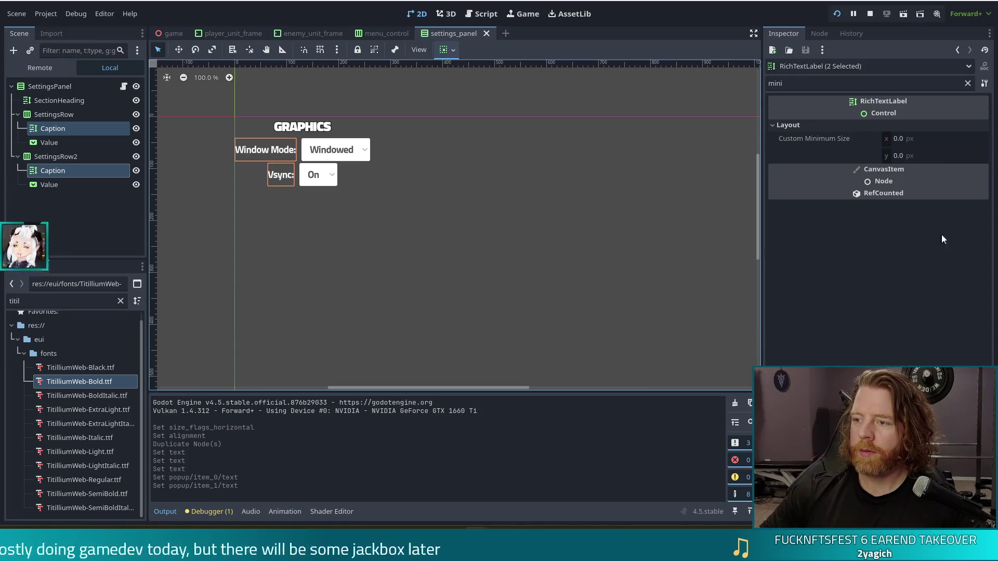
{"action": "left_click", "coordinate": [916, 139]}
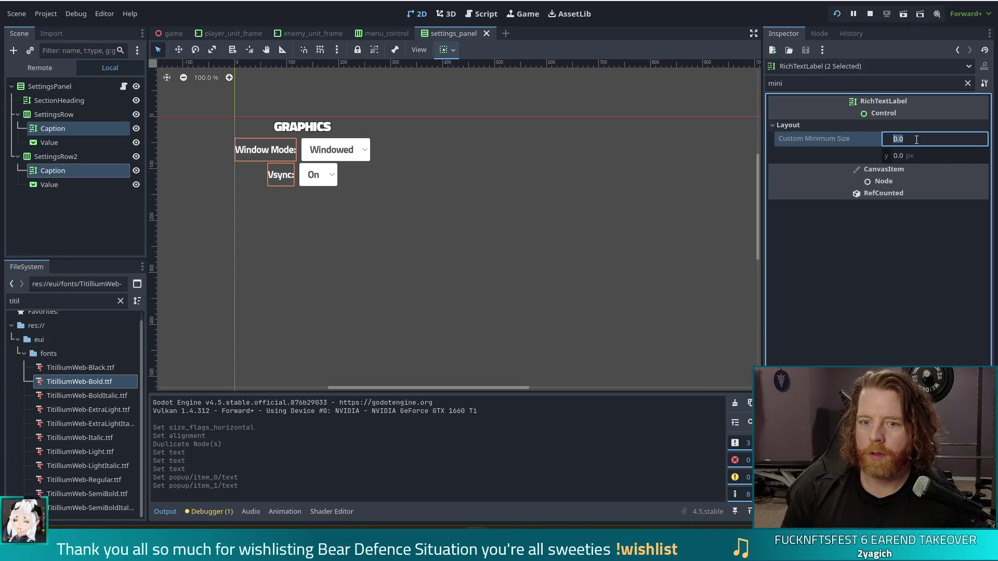
{"action": "type", "text": "150"}
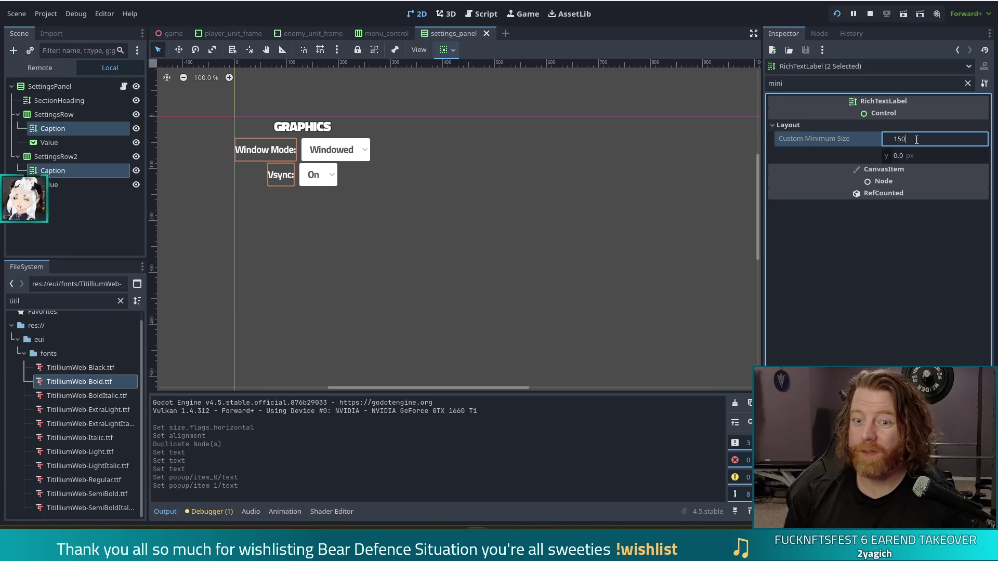
{"action": "key", "text": "Return"}
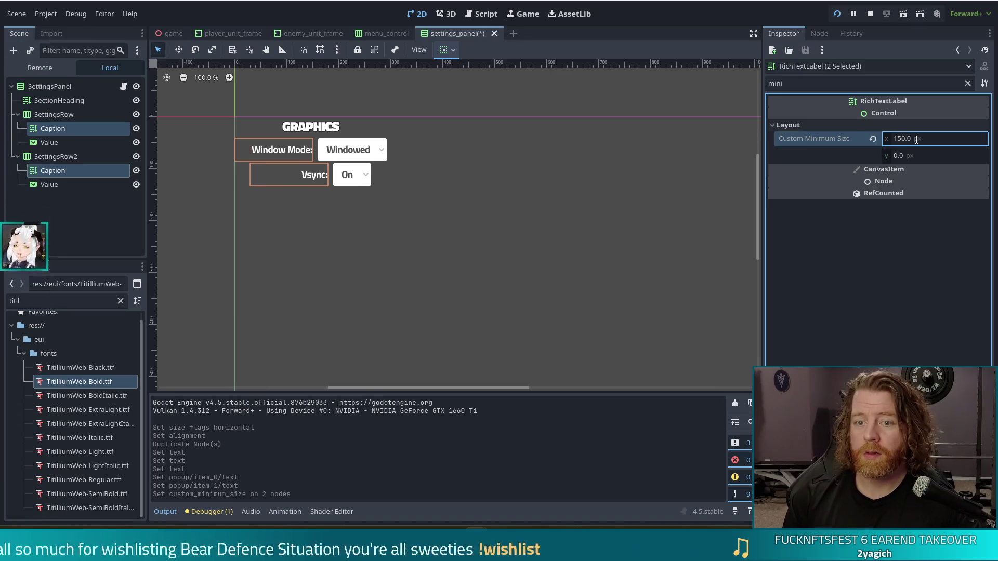
{"action": "left_click", "coordinate": [916, 140]}
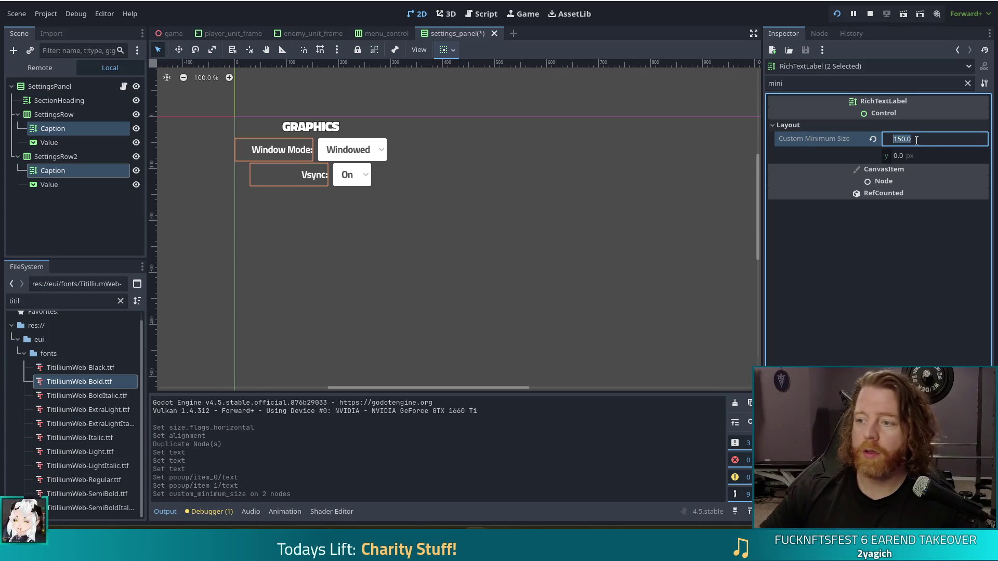
{"action": "type", "text": "200"}
{"action": "key", "text": "Return"}
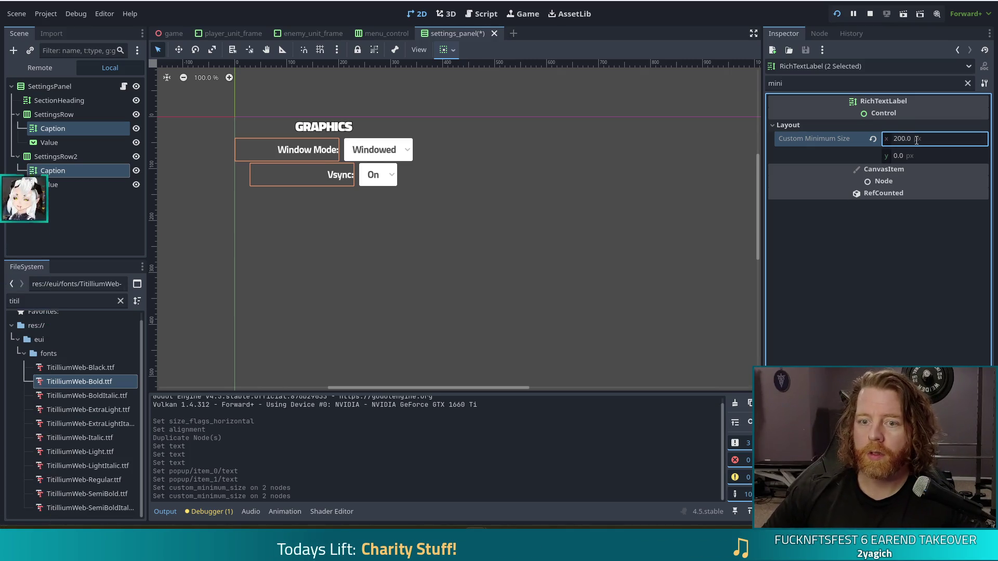
{"action": "left_click", "coordinate": [51, 183]}
{"action": "left_click", "coordinate": [49, 143], "text": "ctrl"}
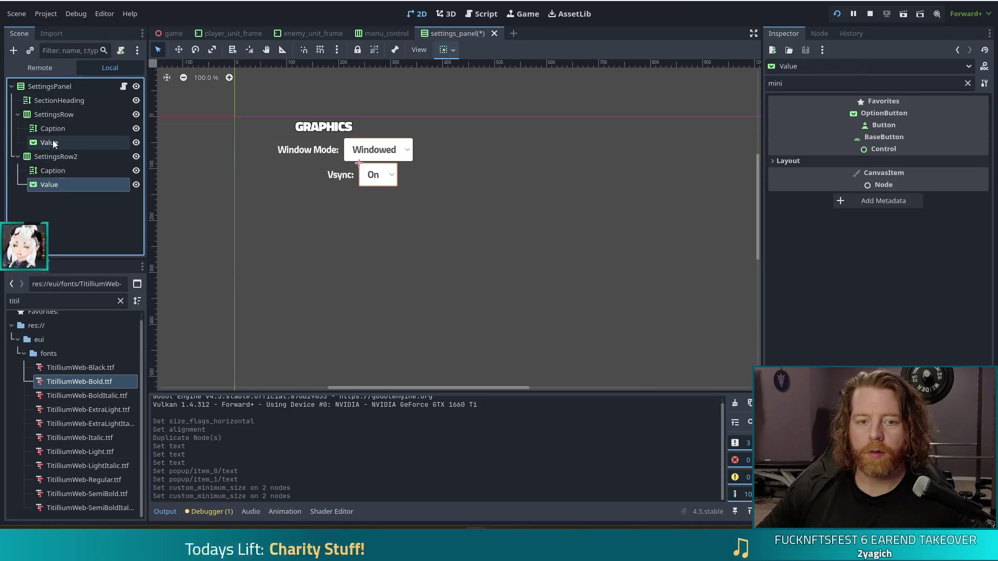
Set both dropdowns' Custom Minimum Size width to 200 px and save the settings_panel scene.
{"action": "left_click", "coordinate": [771, 149]}
{"action": "type", "text": "200"}
{"action": "key", "text": "Return"}
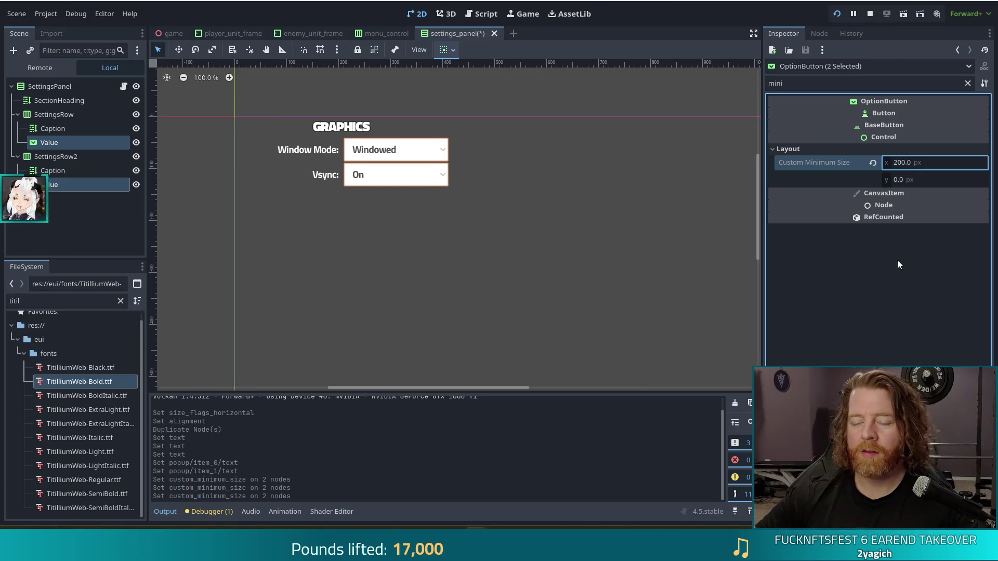
{"action": "left_click", "coordinate": [918, 164]}
{"action": "type", "text": "150"}
{"action": "key", "text": "Return"}
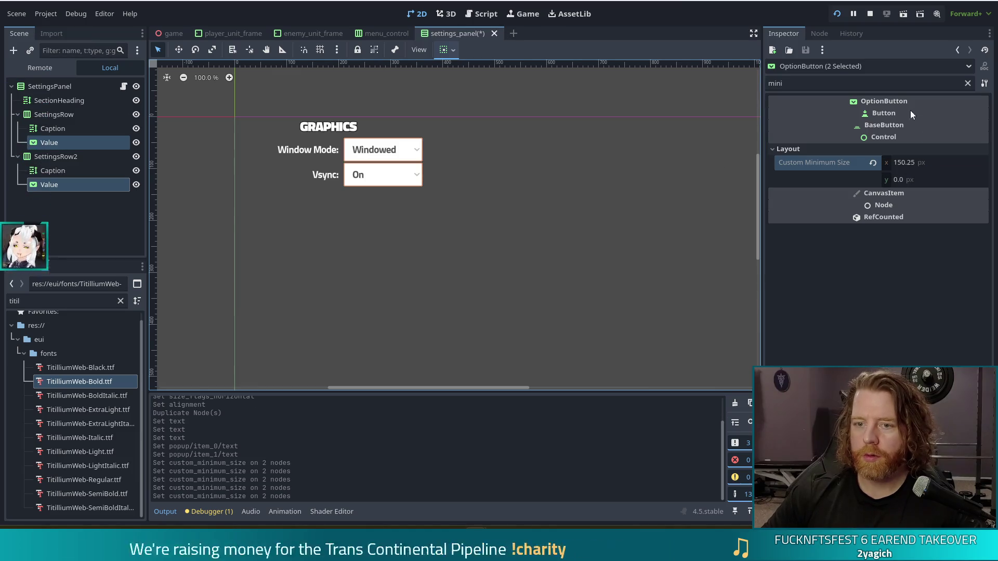
{"action": "left_click_drag", "start_coordinate": [939, 165], "coordinate": [950, 168]}
{"action": "left_click", "coordinate": [938, 165]}
{"action": "type", "text": "200"}
{"action": "key", "text": "Return"}
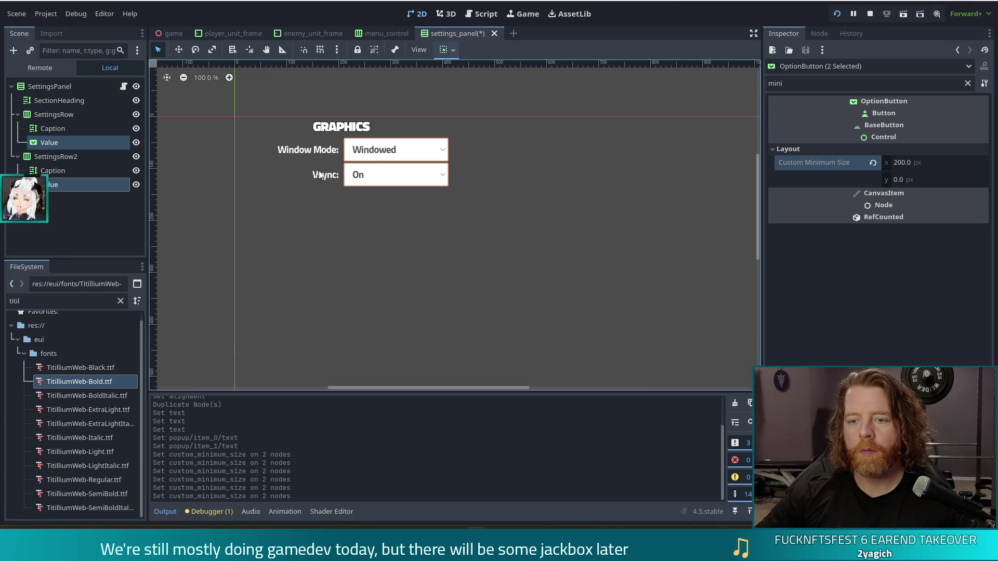
{"action": "left_click", "coordinate": [507, 107]}
{"action": "key", "text": "ctrl+s"}
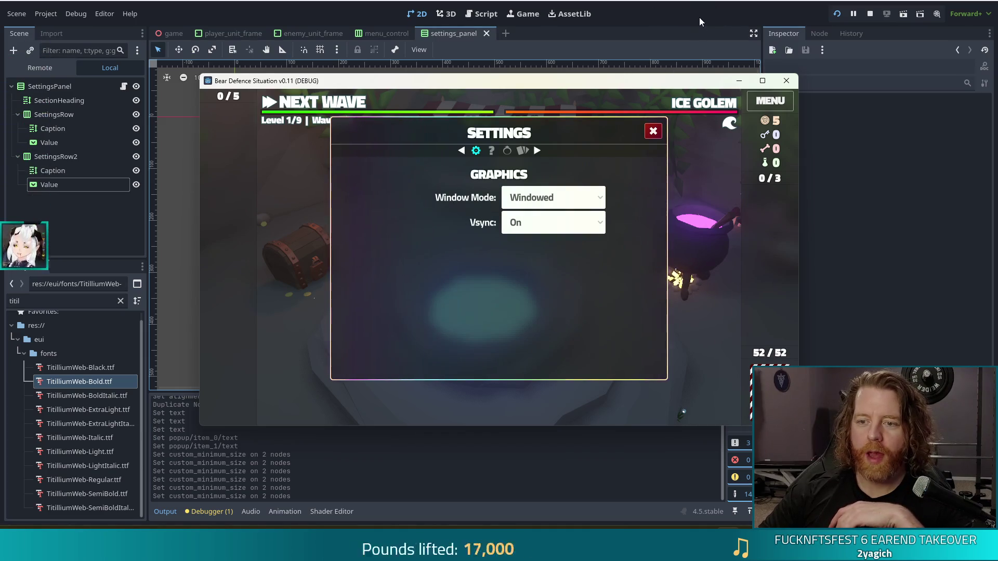
Stop the running game with F8 and return to the settings_panel scene in the editor.
{"action": "key", "text": "F8"}
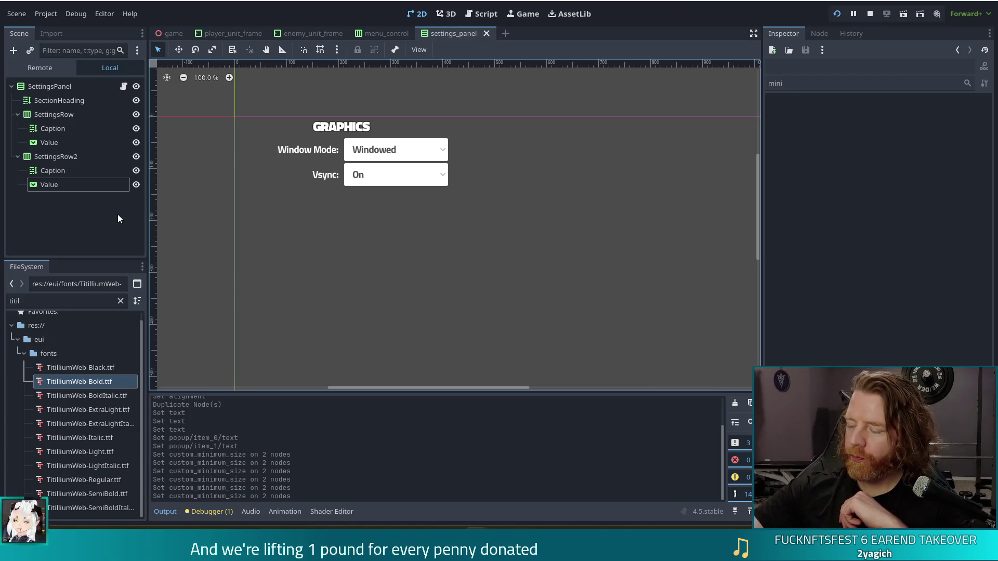
Delete the SettingsRow2 (Vsync) node and its children from the panel.
{"action": "left_click", "coordinate": [73, 144]}
{"action": "left_click", "coordinate": [62, 158]}
{"action": "key", "text": "Delete"}
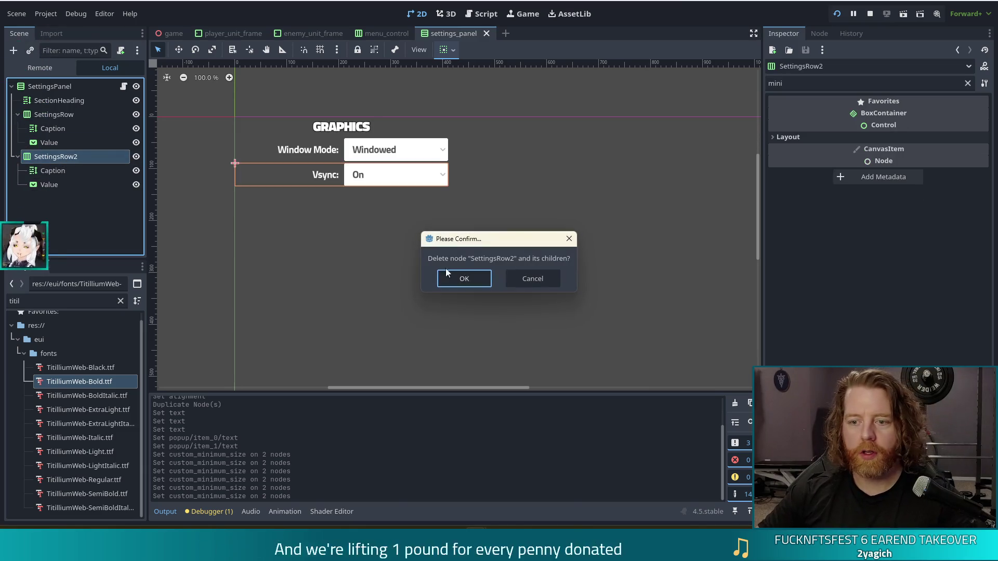
{"action": "left_click", "coordinate": [453, 277]}
Save the remaining SettingsRow branch as settings_row.tscn and open that scene.
{"action": "right_click", "coordinate": [58, 114]}
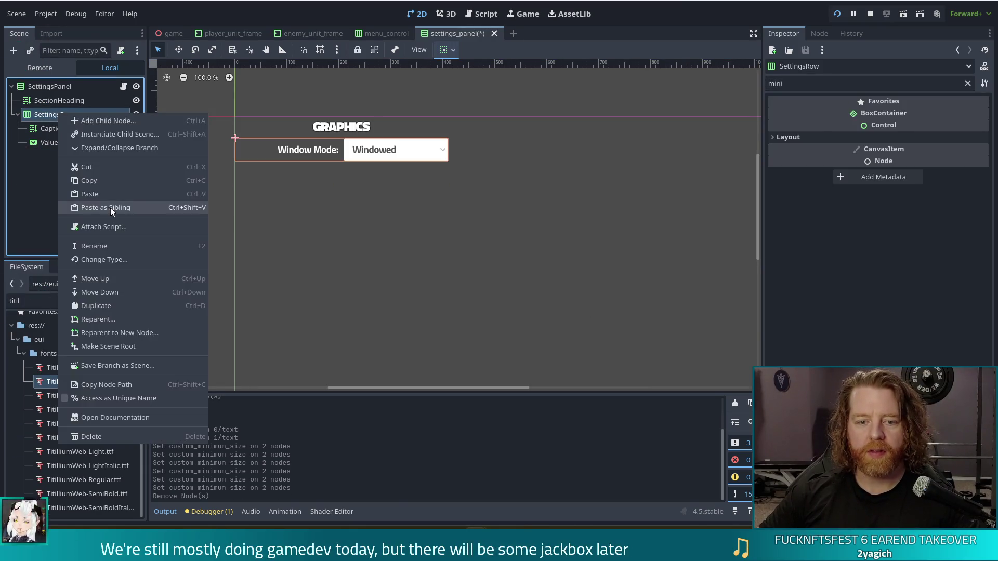
{"action": "left_click", "coordinate": [136, 364]}
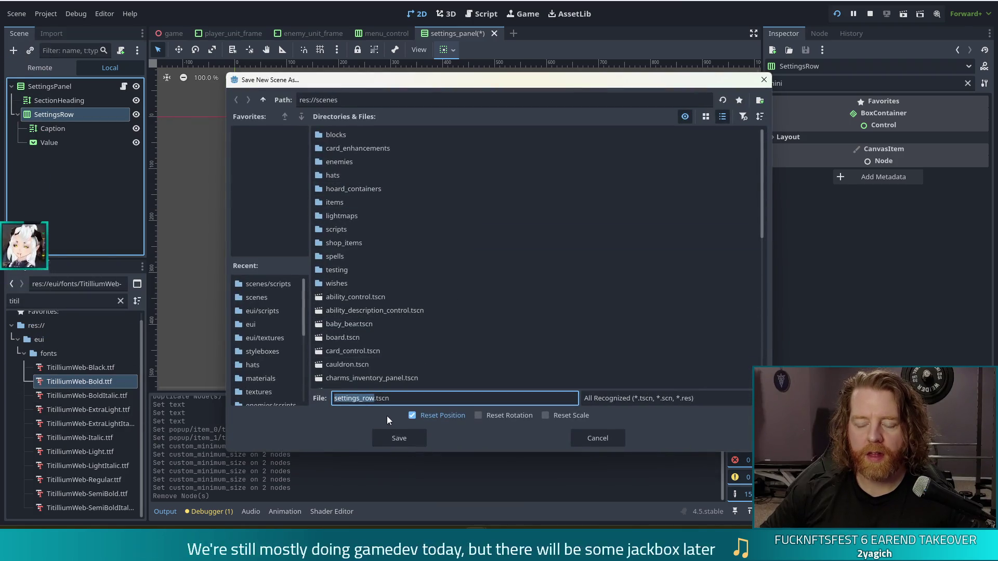
{"action": "left_click", "coordinate": [392, 438]}
{"action": "left_click", "coordinate": [123, 115]}
{"action": "left_click", "coordinate": [46, 100]}
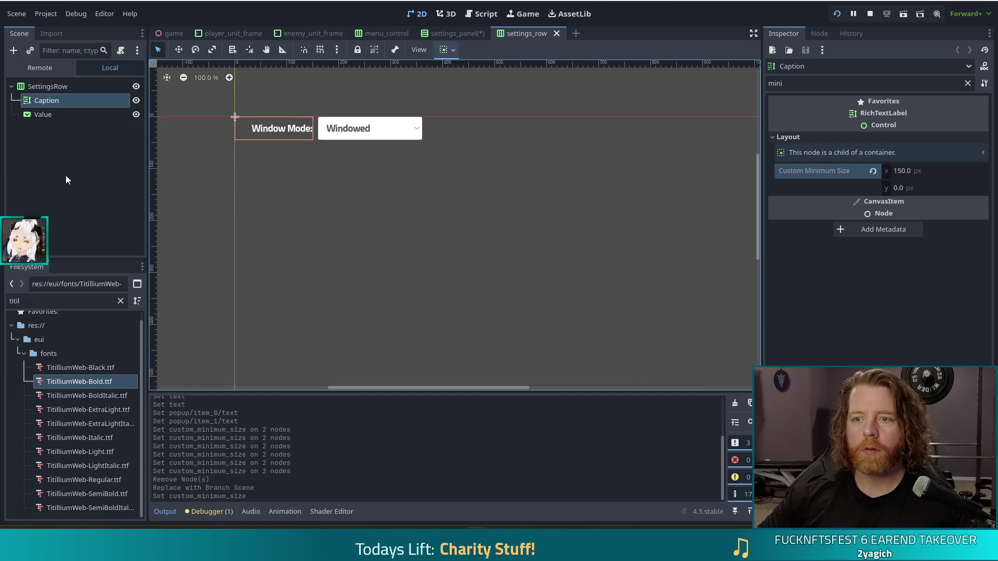
In settings_panel, rename the SettingsRow node to WindowSetting.
{"action": "left_click", "coordinate": [458, 33]}
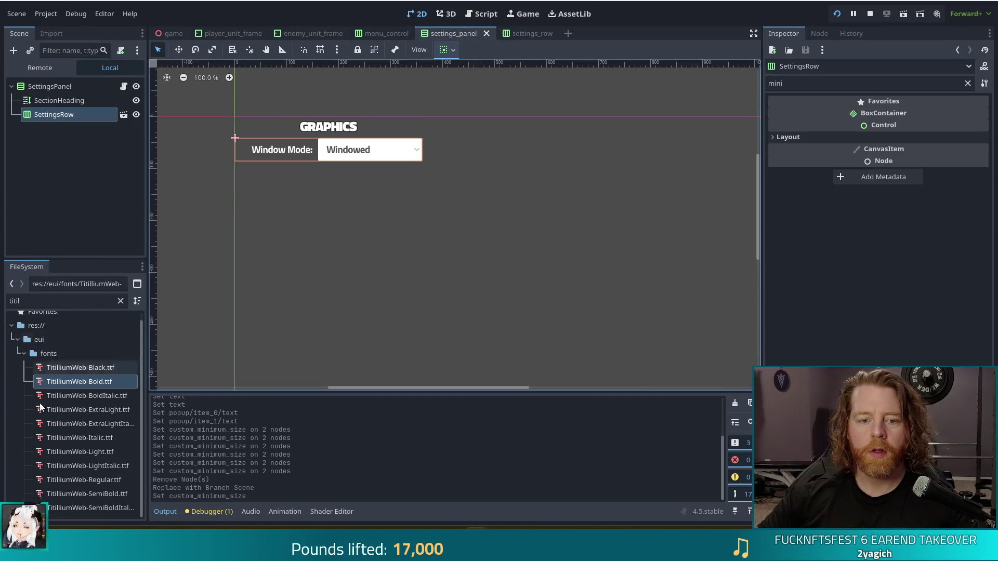
{"action": "double_click", "coordinate": [58, 115]}
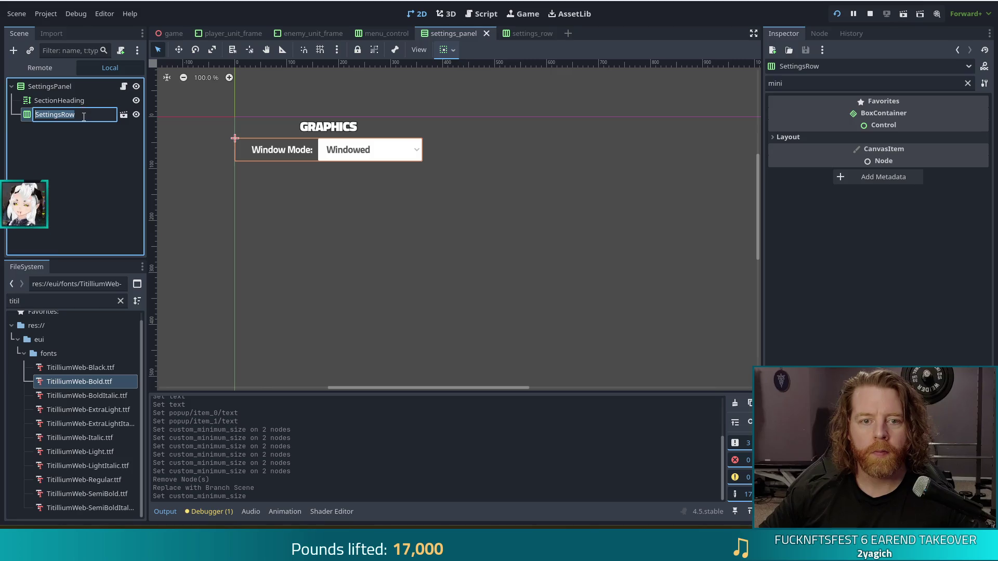
{"action": "type", "text": "Win"}
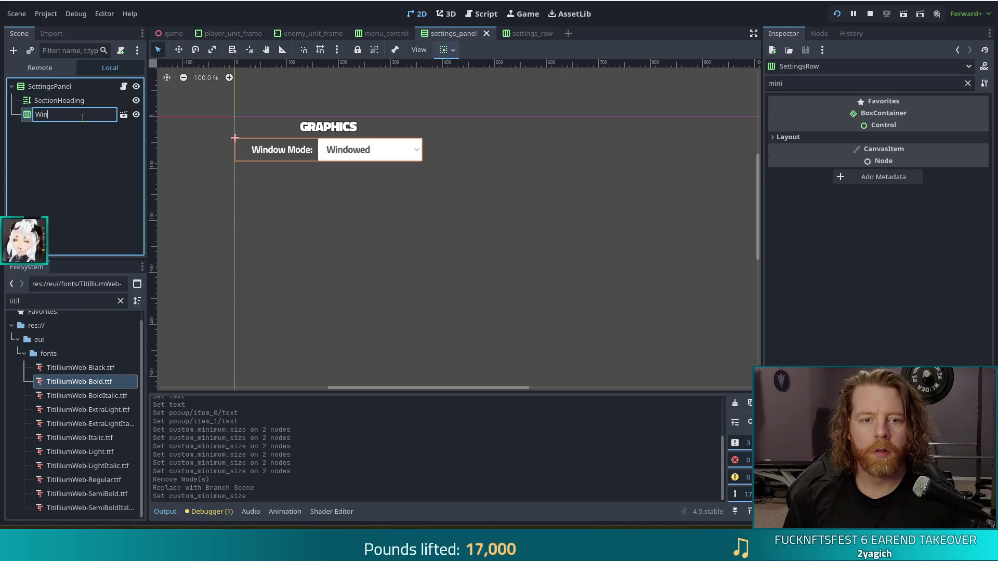
{"action": "type", "text": "dowSetting"}
{"action": "key", "text": "Return"}
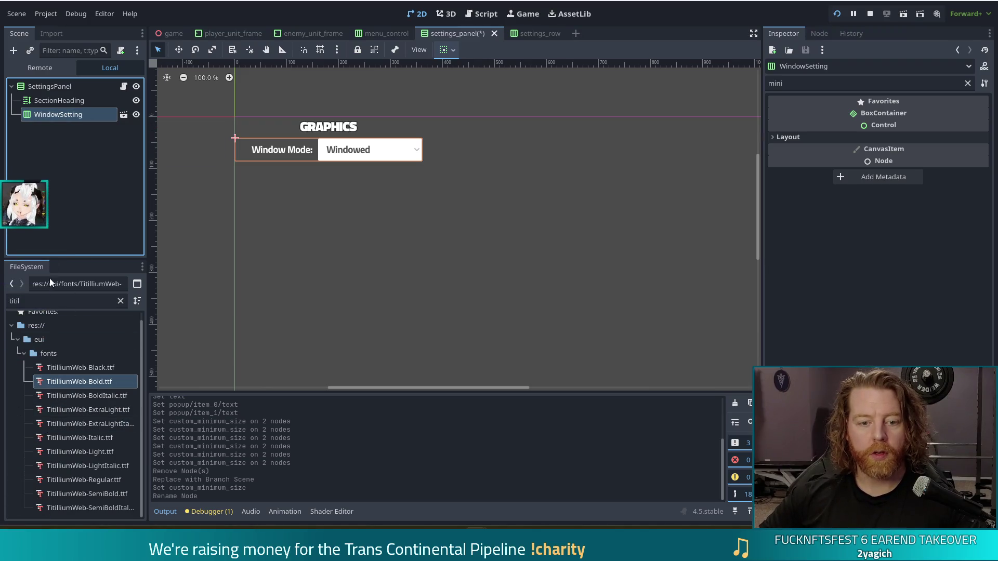
Add a second settings_row.tscn instance from FileSystem and name it VsyncSetting.
{"action": "double_click", "coordinate": [52, 301]}
{"action": "type", "text": "settings"}
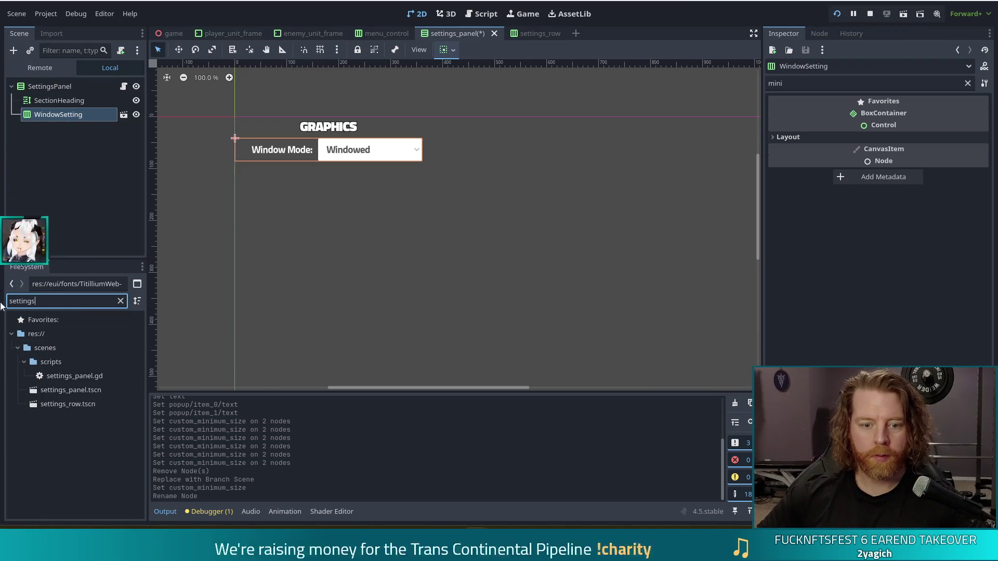
{"action": "mouse_move", "coordinate": [45, 404]}
{"action": "left_mouse_down"}
{"action": "mouse_move", "coordinate": [52, 88]}
{"action": "mouse_move", "coordinate": [55, 132]}
{"action": "left_mouse_up"}
{"action": "double_click", "coordinate": [66, 127]}
{"action": "type", "text": "Vsd"}
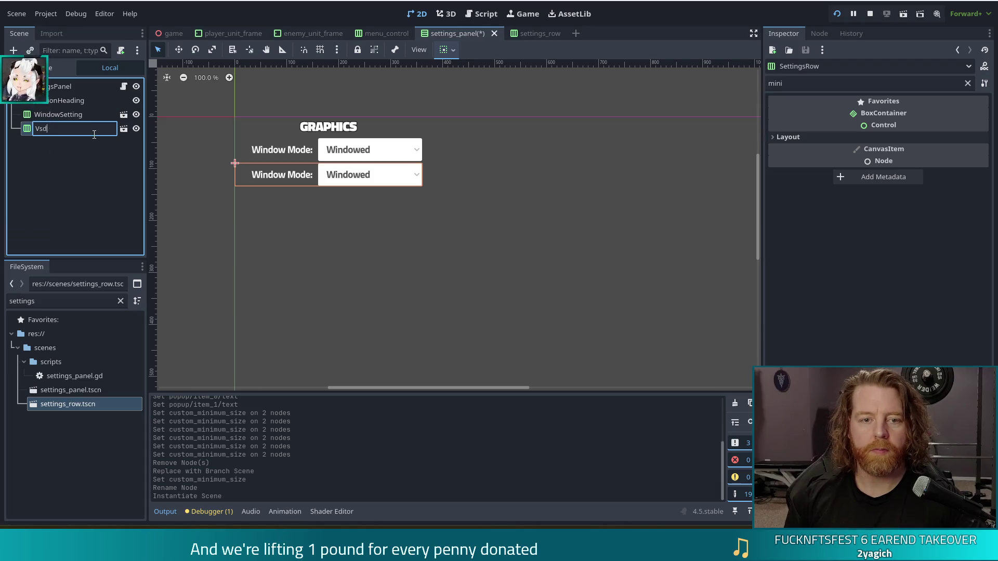
{"action": "key", "text": "BackSpace"}
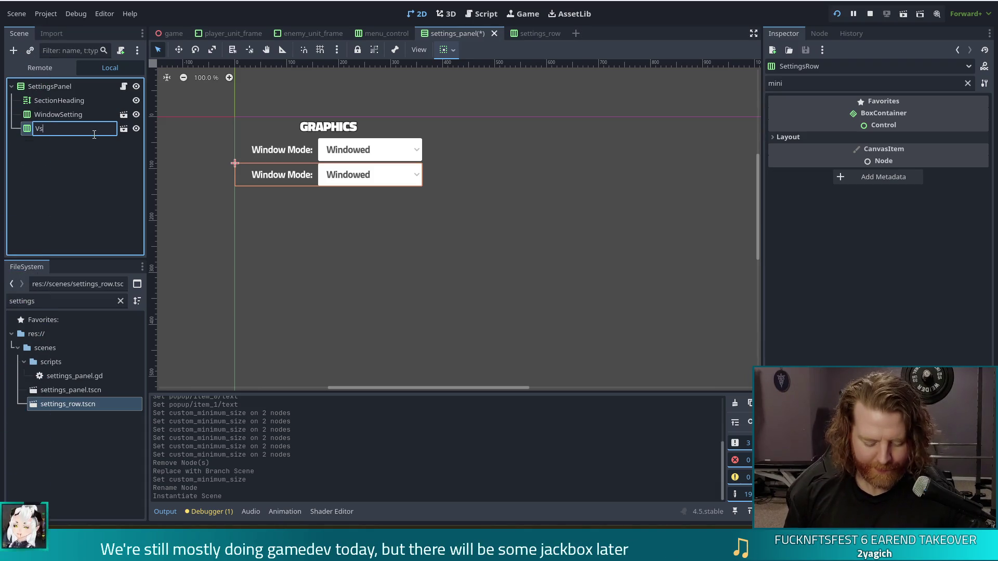
{"action": "type", "text": "sync"}
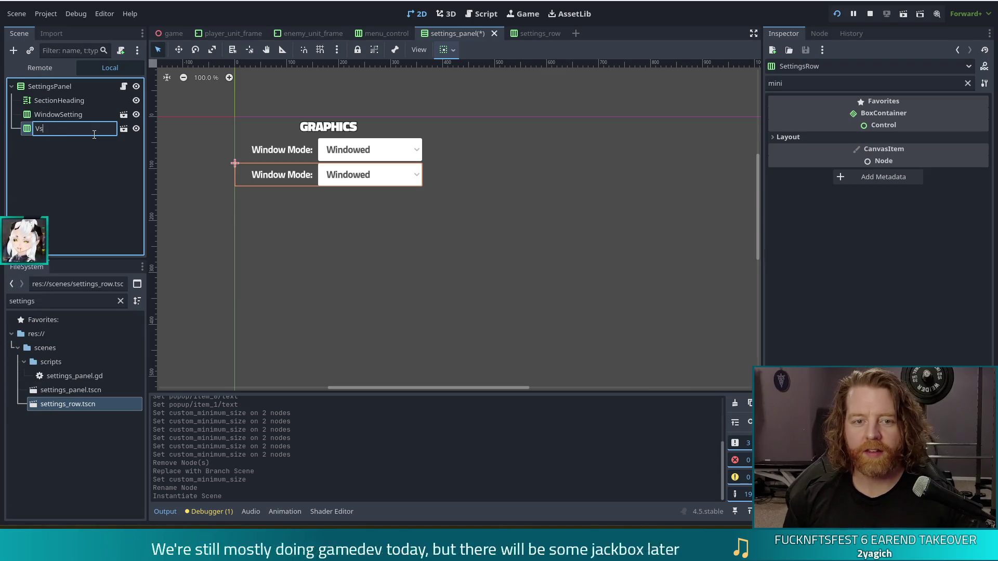
{"action": "type", "text": "yncSetting"}
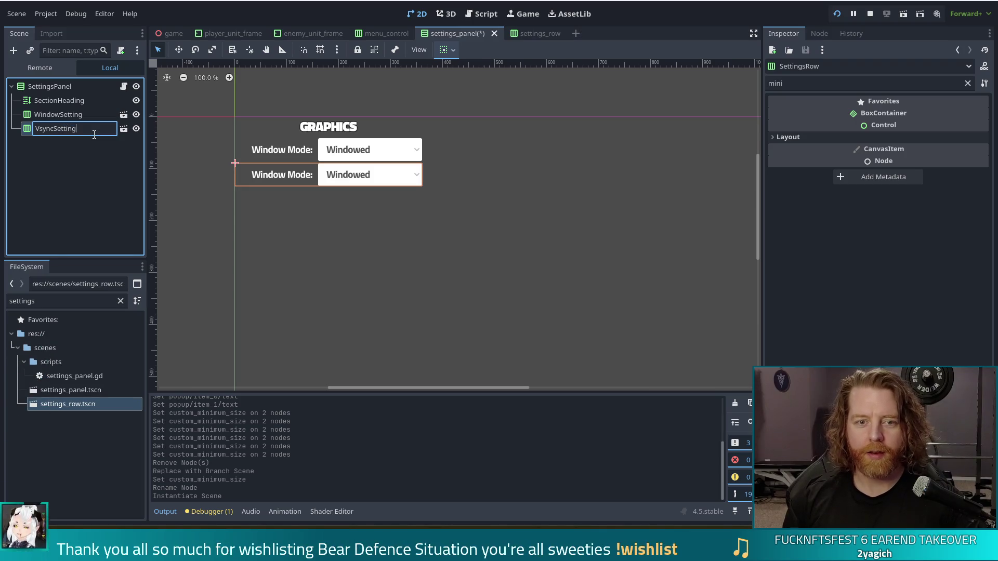
{"action": "key", "text": "Return"}
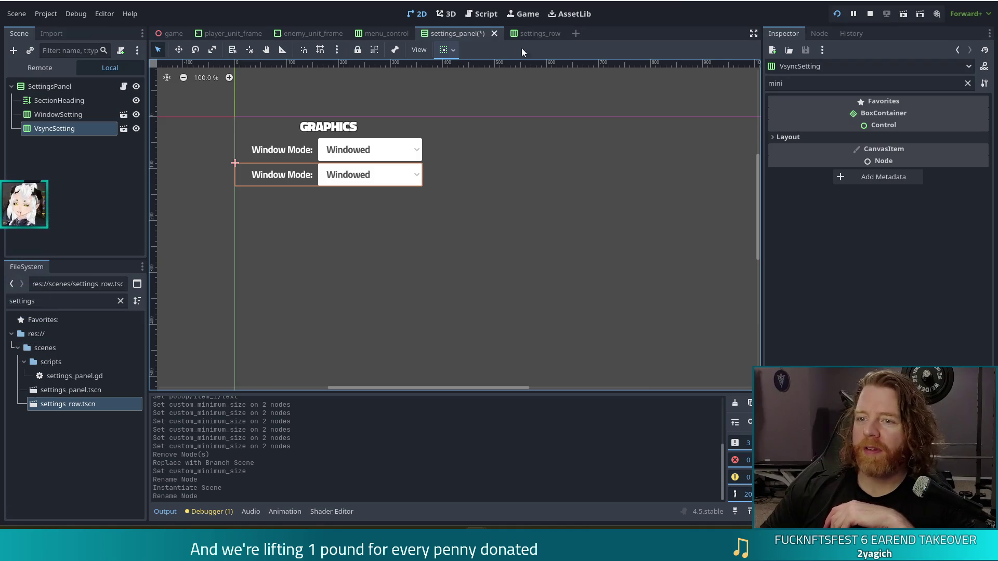
{"action": "left_click", "coordinate": [542, 32]}
{"action": "left_click", "coordinate": [561, 33]}
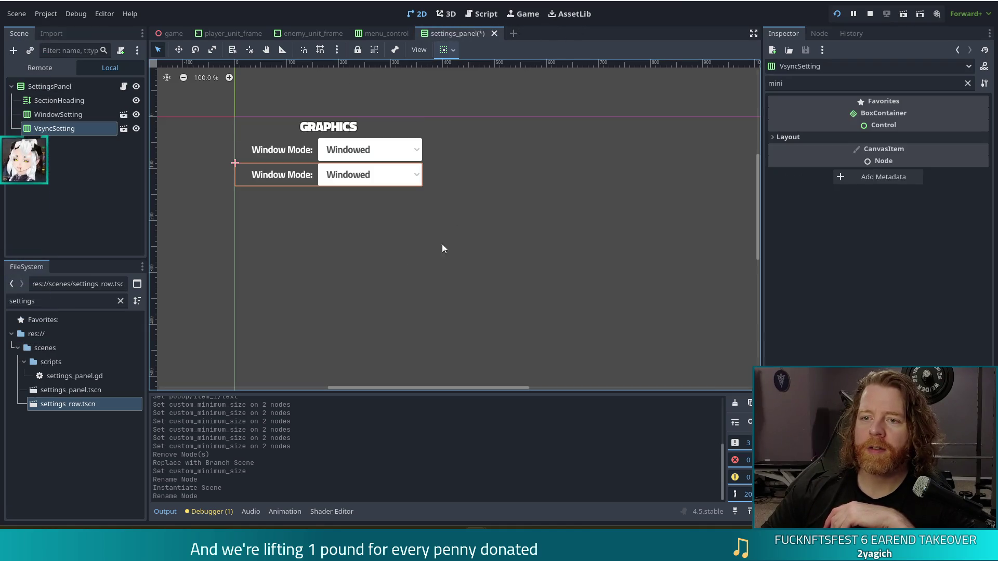
{"action": "left_click", "coordinate": [73, 177]}
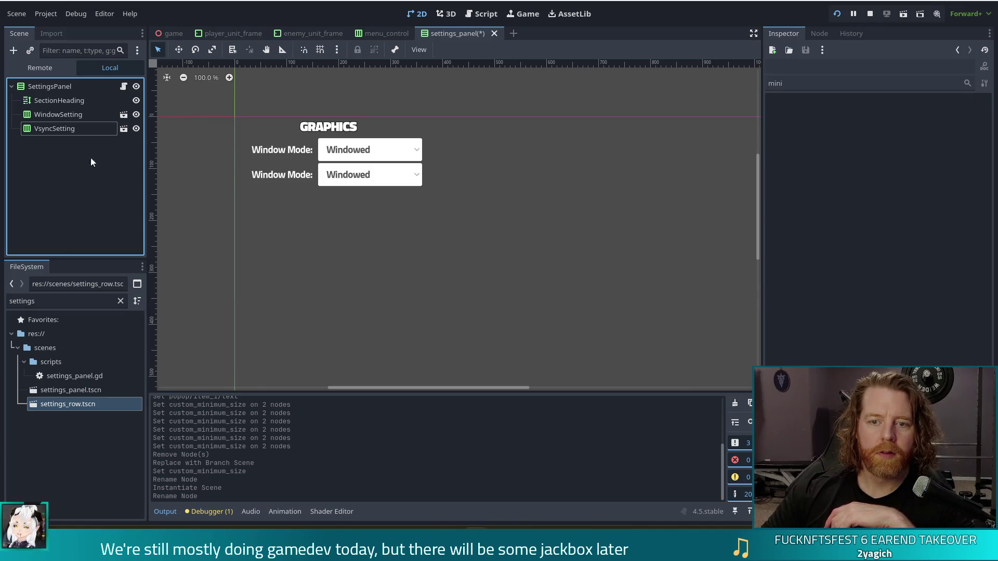
{"action": "left_click", "coordinate": [124, 129]}
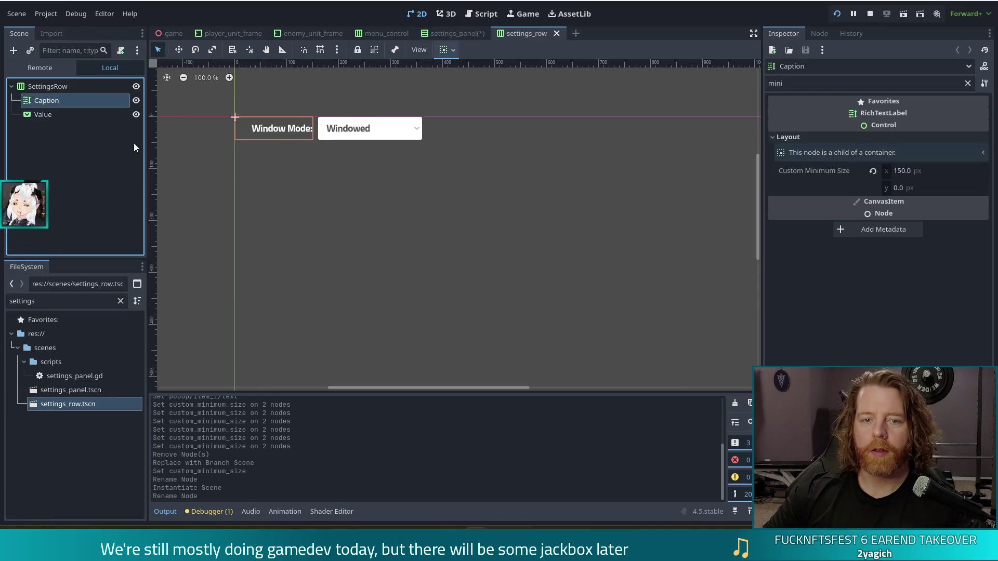
{"action": "left_click", "coordinate": [44, 115], "text": "shift"}
{"action": "left_click", "coordinate": [48, 88]}
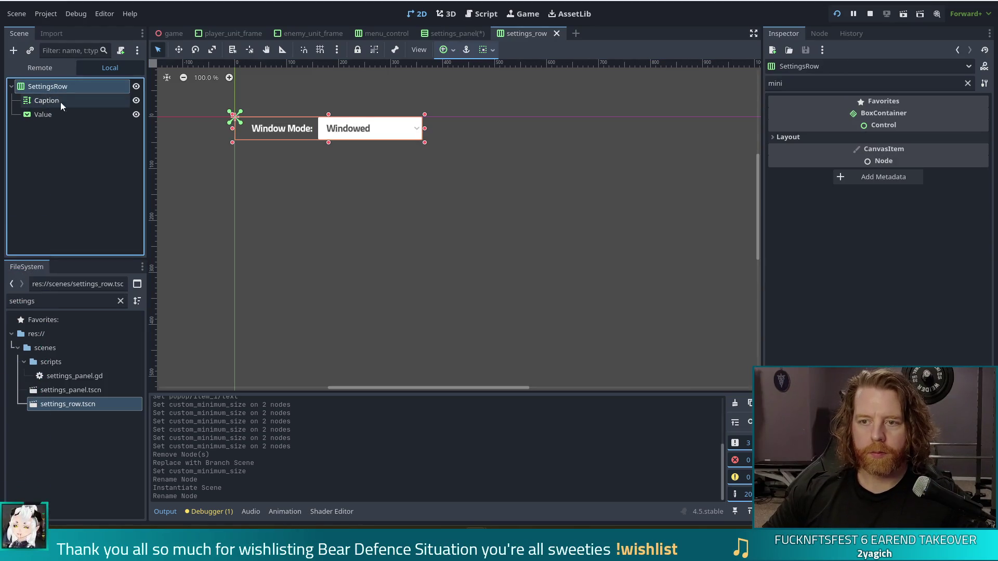
{"action": "left_click", "coordinate": [459, 33]}
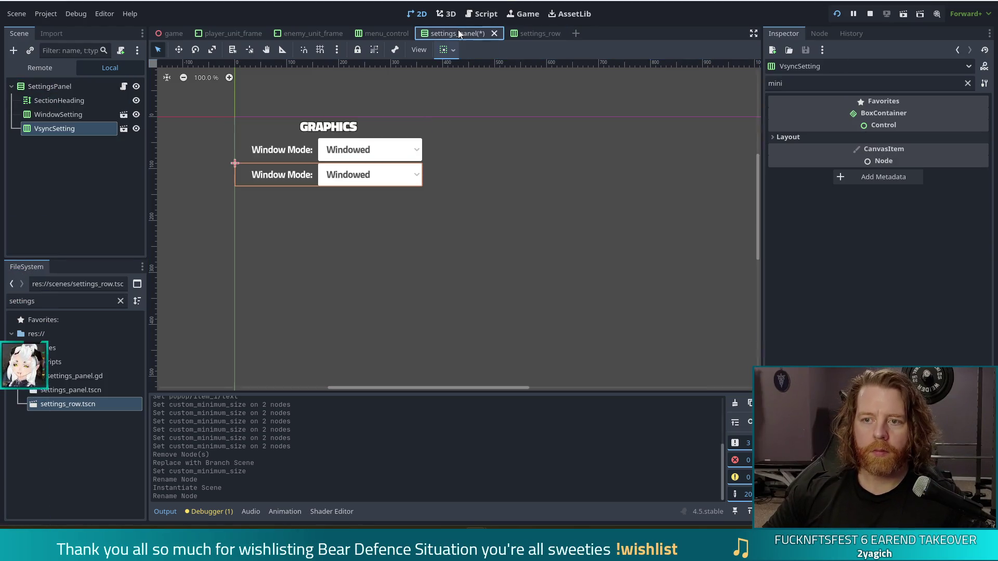
{"action": "left_click", "coordinate": [41, 86]}
{"action": "key", "text": "ctrl+v"}
{"action": "key", "text": "ctrl+z"}
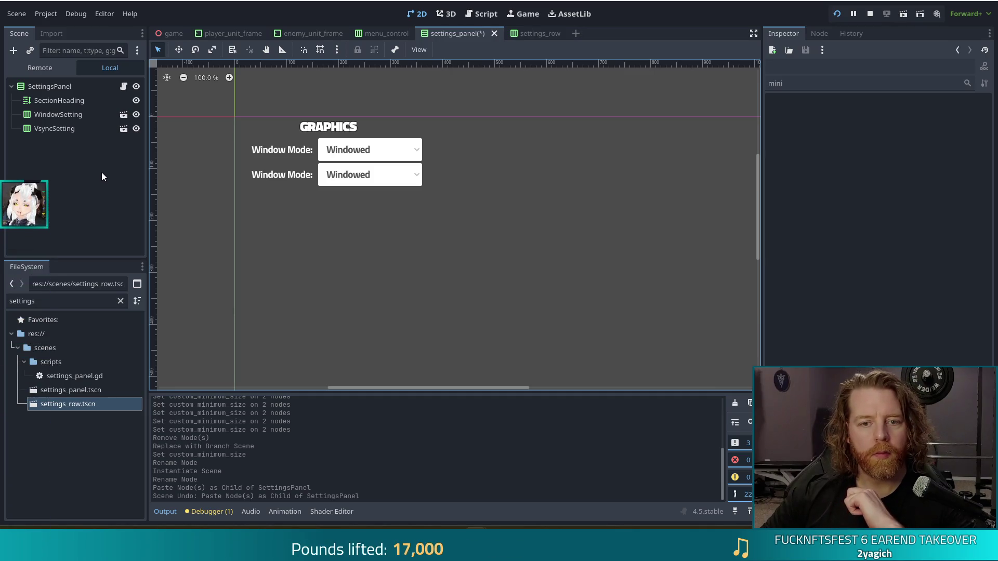
Enable Editable Children on the WindowSetting node.
{"action": "left_click", "coordinate": [59, 120]}
{"action": "right_click", "coordinate": [59, 119]}
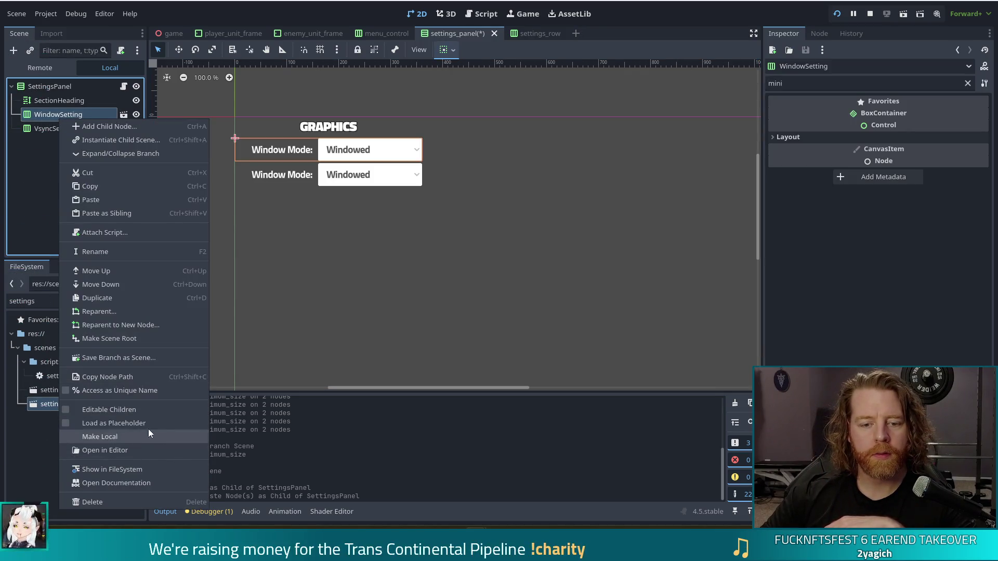
{"action": "left_click", "coordinate": [111, 412]}
Set WindowSetting's Value dropdown items to Windowed and Fullscreen in the Inspector.
{"action": "left_click", "coordinate": [48, 144]}
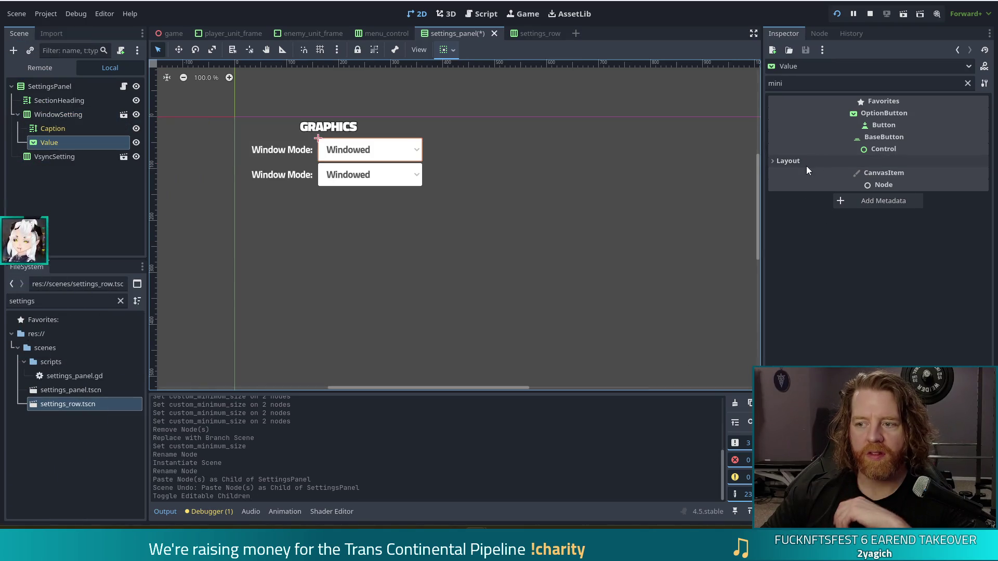
{"action": "left_click", "coordinate": [968, 83]}
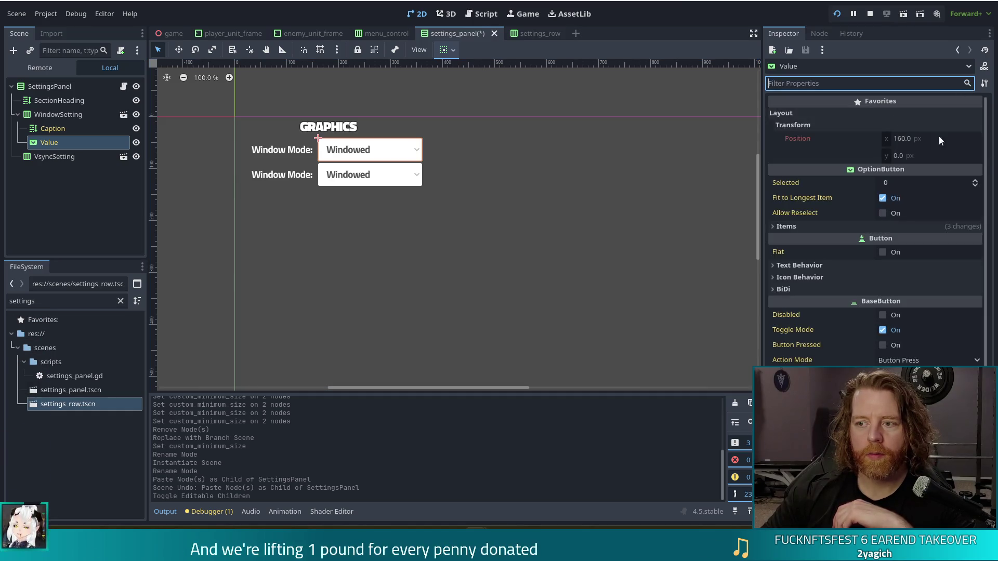
{"action": "left_click", "coordinate": [788, 226]}
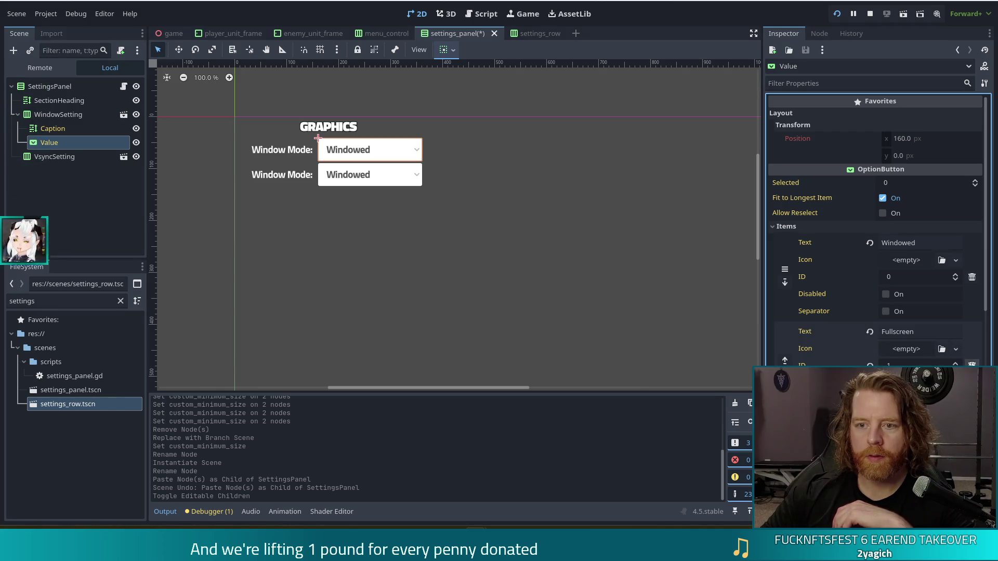
{"action": "left_click", "coordinate": [973, 365]}
{"action": "left_click", "coordinate": [972, 365]}
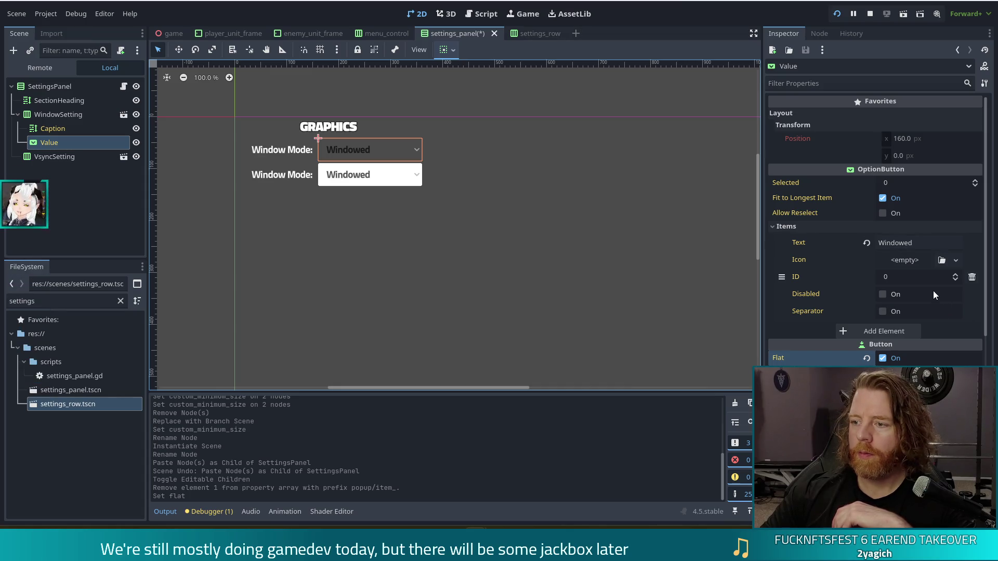
{"action": "left_click", "coordinate": [905, 333]}
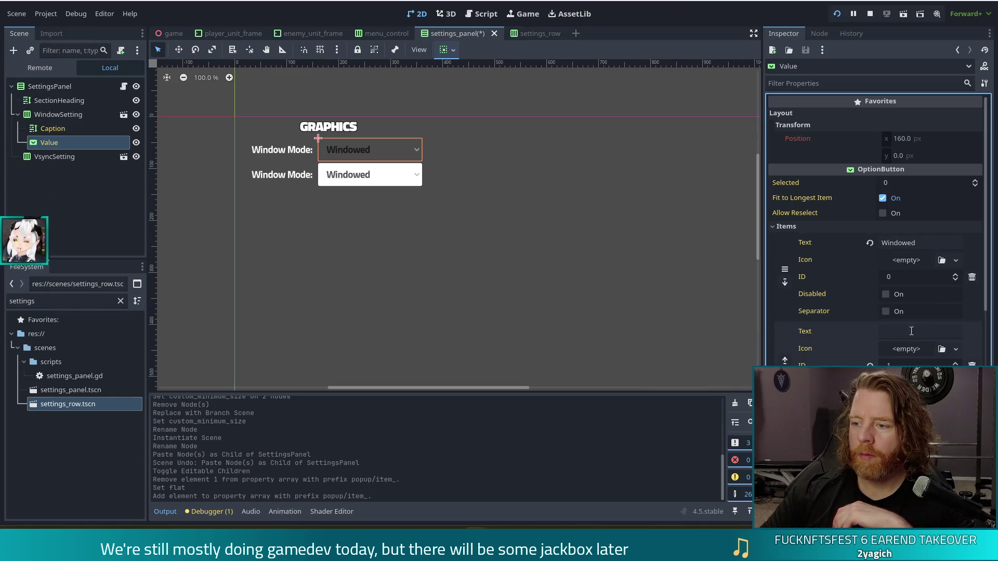
{"action": "left_click", "coordinate": [911, 332]}
{"action": "type", "text": "Fullscreen"}
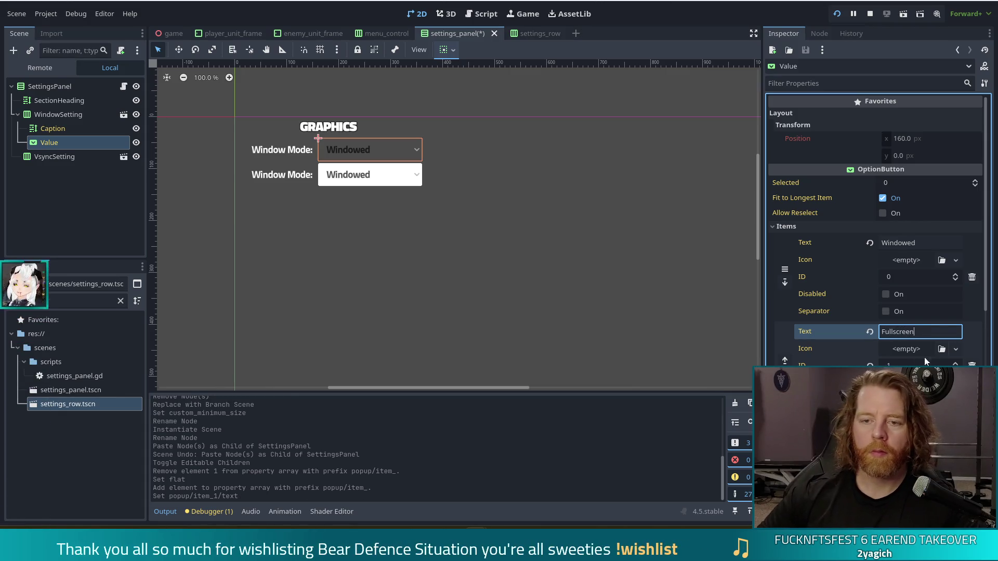
Save the settings panel scene and run the game with F5.
{"action": "key", "text": "ctrl+s"}
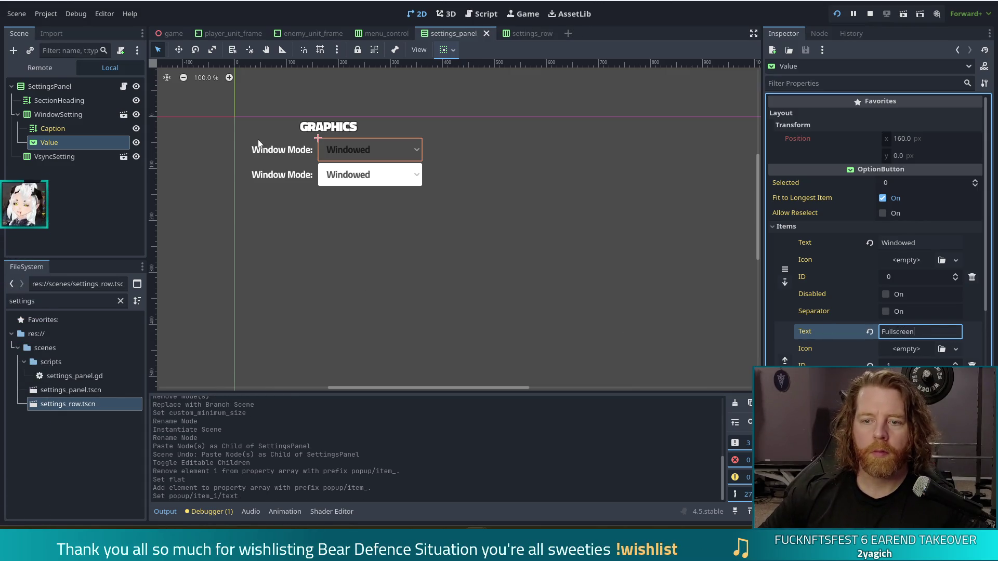
{"action": "left_click", "coordinate": [426, 152]}
{"action": "key", "text": "F5"}
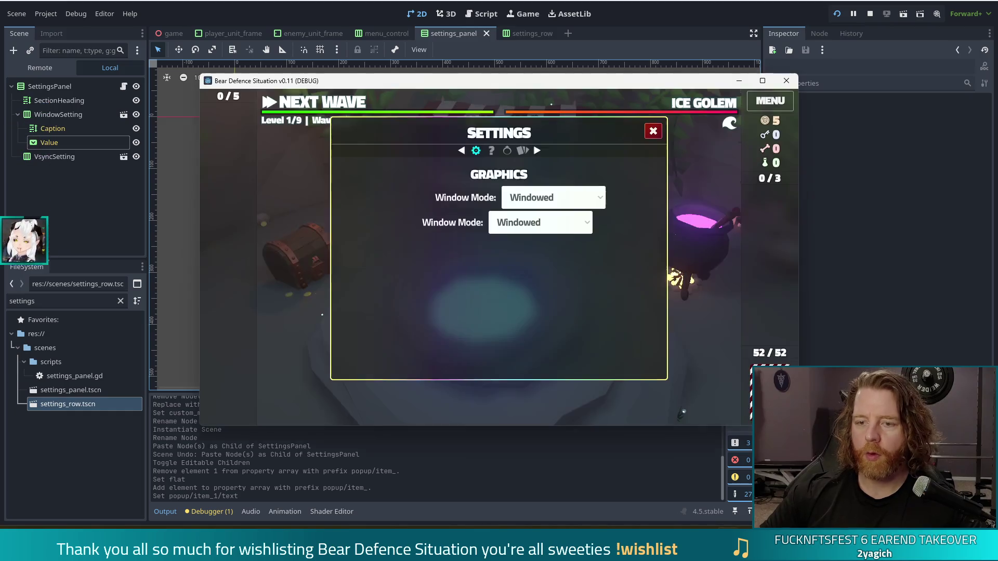
{"action": "left_click", "coordinate": [546, 198]}
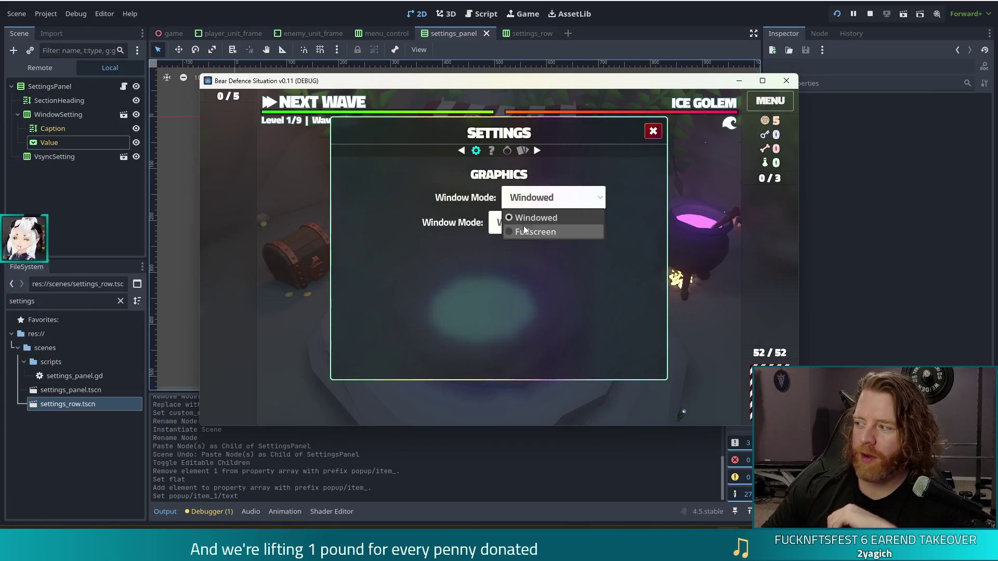
{"action": "left_click", "coordinate": [565, 202]}
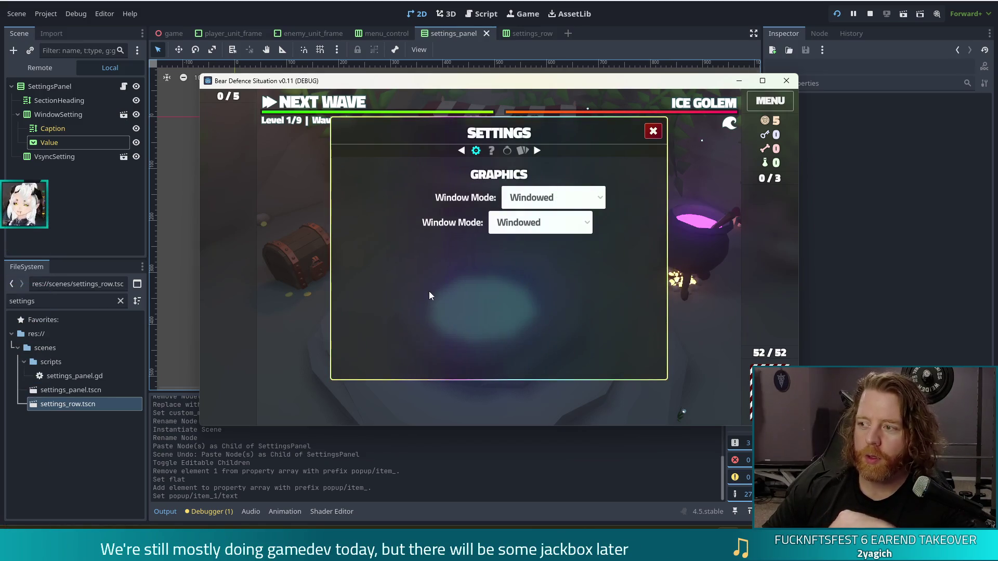
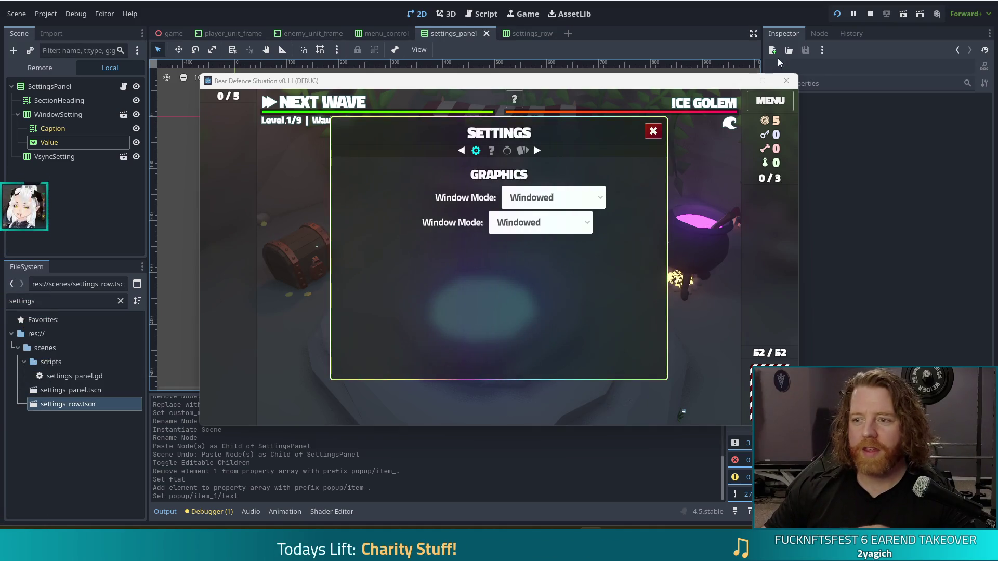
Stop the running game and delete the WindowSetting row from the settings panel.
{"action": "left_click", "coordinate": [870, 13]}
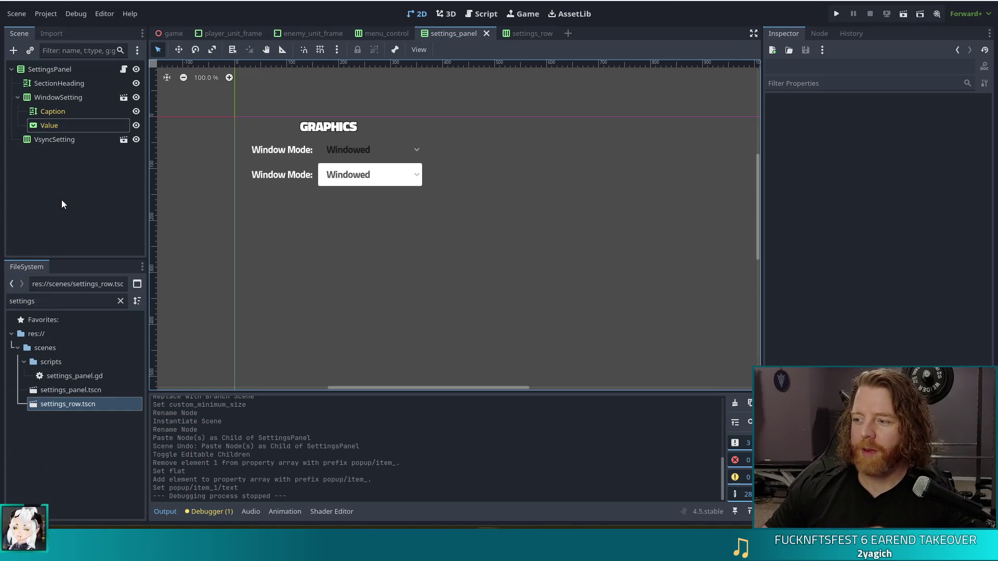
{"action": "left_click", "coordinate": [78, 98]}
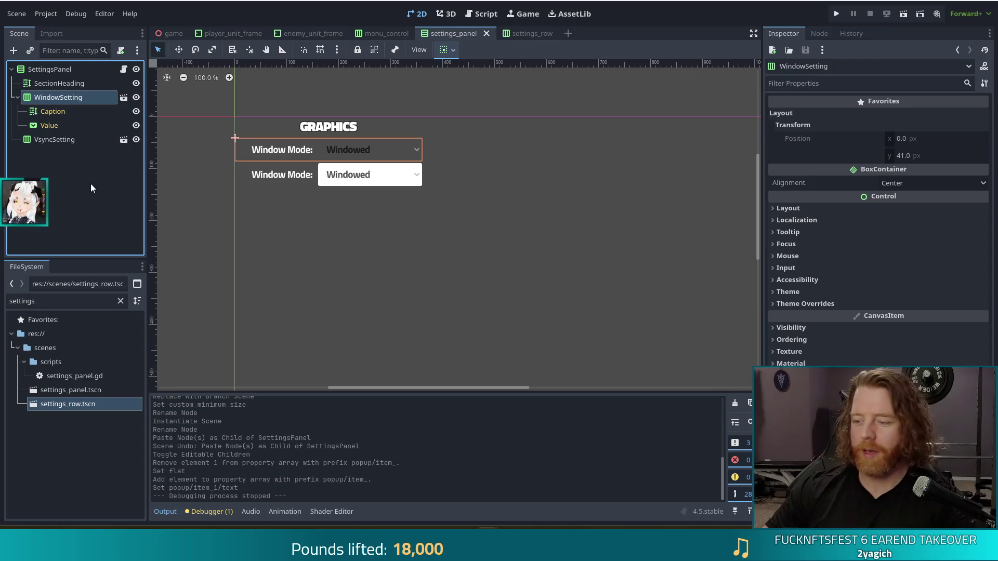
{"action": "key", "text": "Delete"}
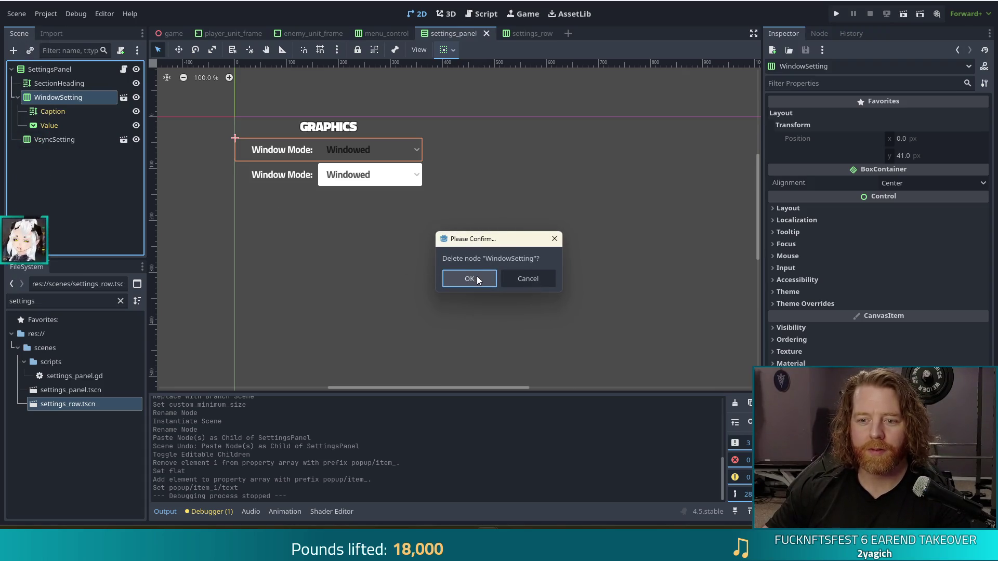
{"action": "left_click", "coordinate": [478, 281]}
{"action": "left_click", "coordinate": [59, 100]}
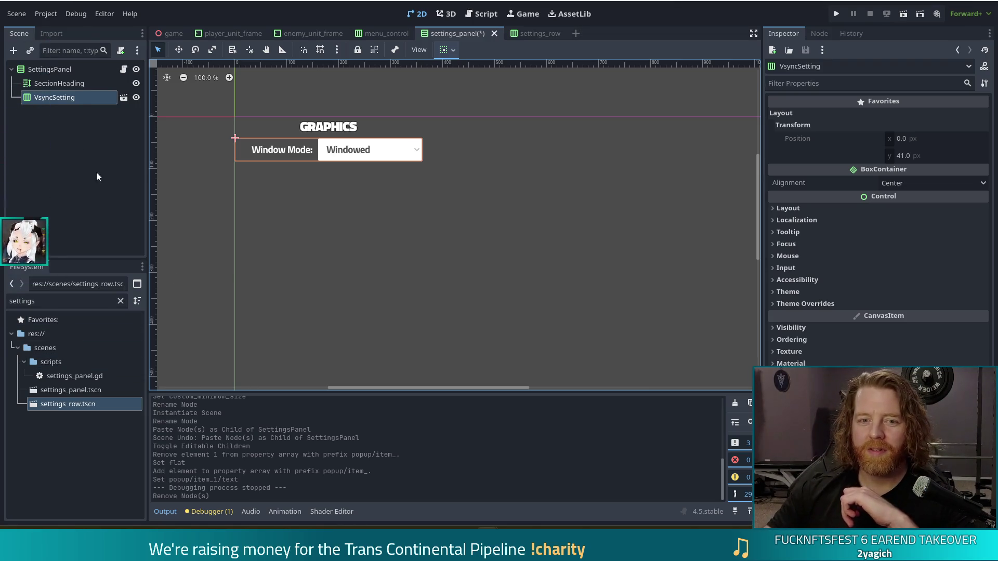
{"action": "left_click", "coordinate": [519, 32]}
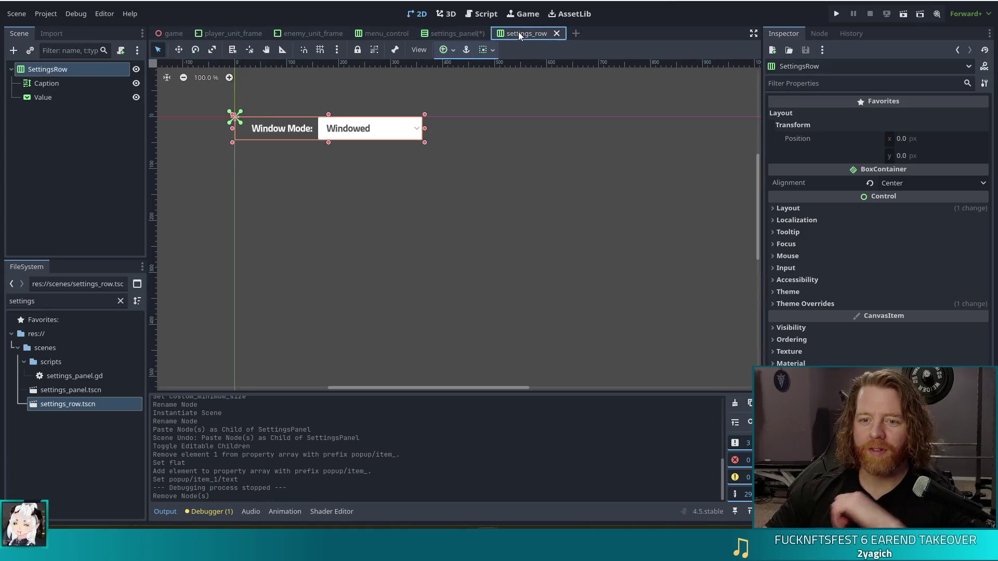
Copy the Caption and Value nodes from settings_row and paste them under SettingsPanel.
{"action": "left_click", "coordinate": [284, 133]}
{"action": "left_click", "coordinate": [364, 134], "text": "shift"}
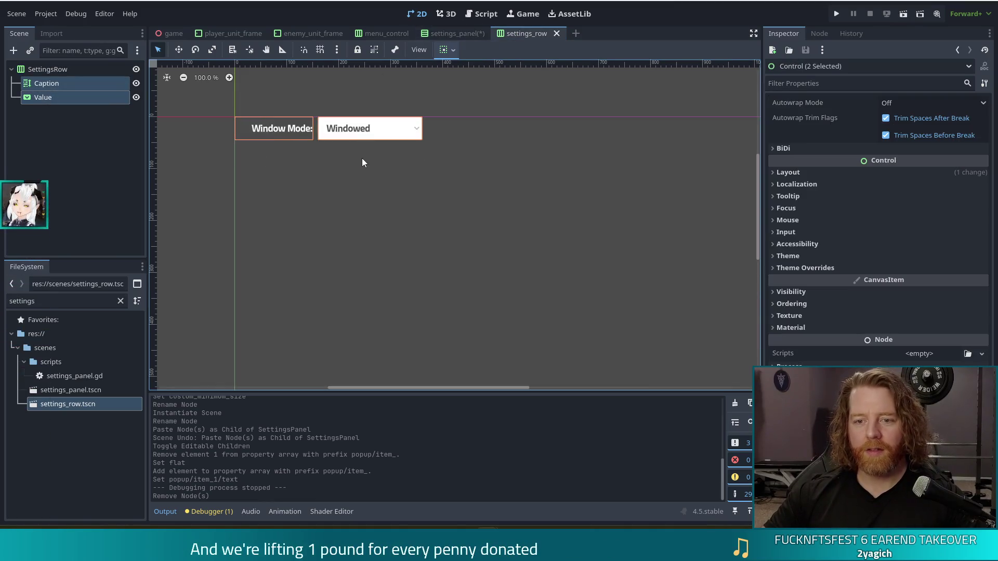
{"action": "left_click", "coordinate": [456, 35]}
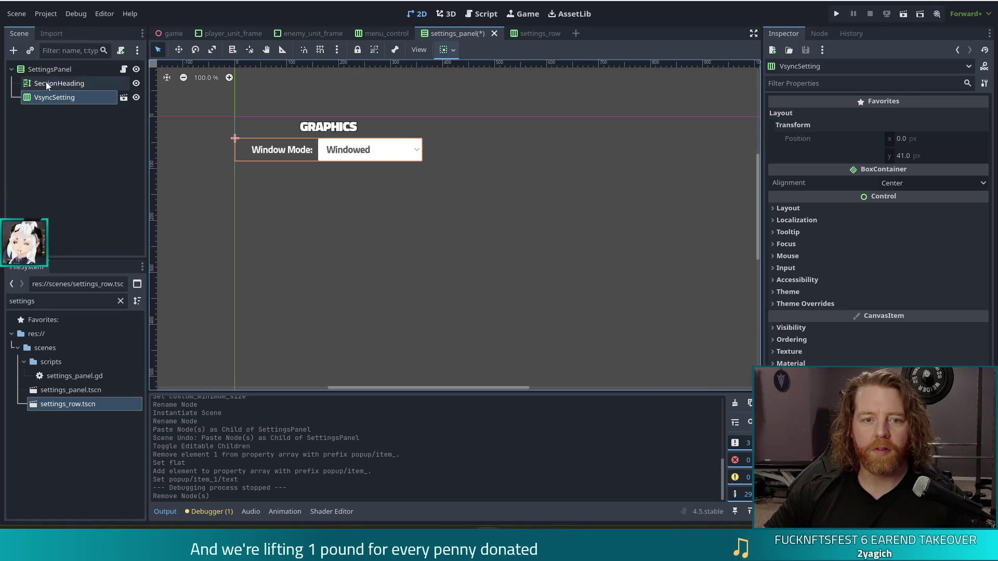
{"action": "left_click", "coordinate": [55, 69]}
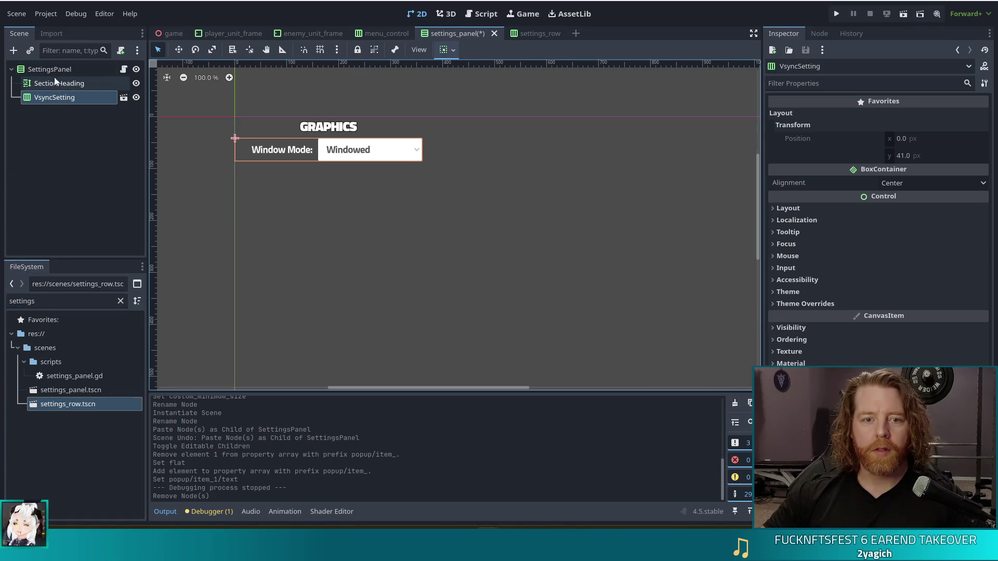
{"action": "key", "text": "ctrl+v"}
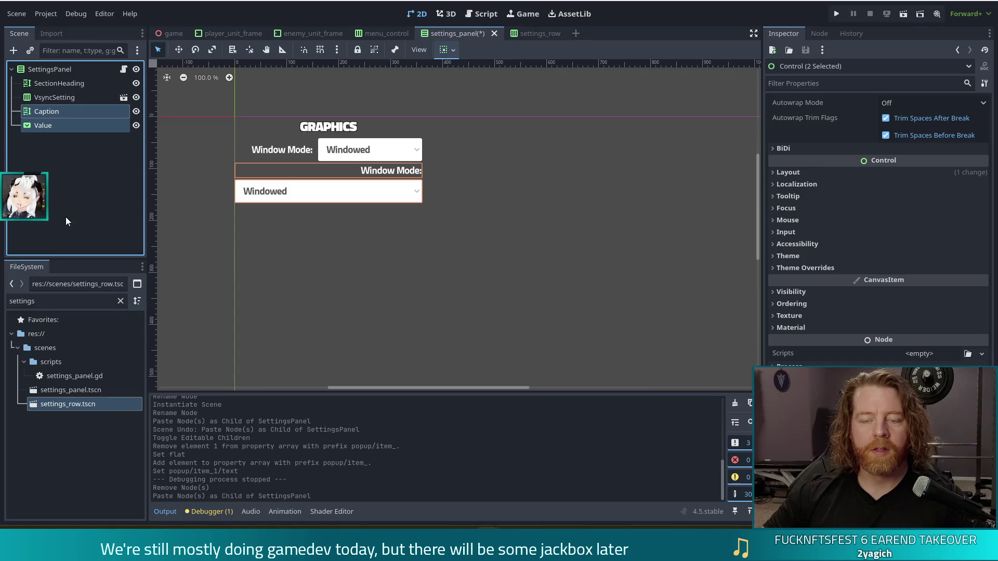
Add an HBoxContainer under SettingsPanel and move Caption and Value into it.
{"action": "left_click", "coordinate": [50, 69]}
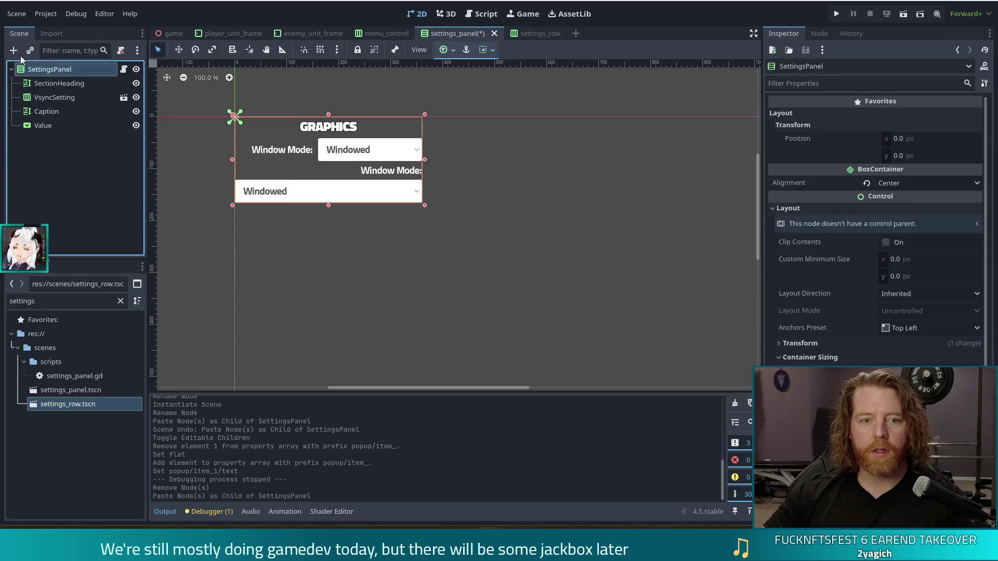
{"action": "key", "text": "ctrl+a"}
{"action": "type", "text": "hbox"}
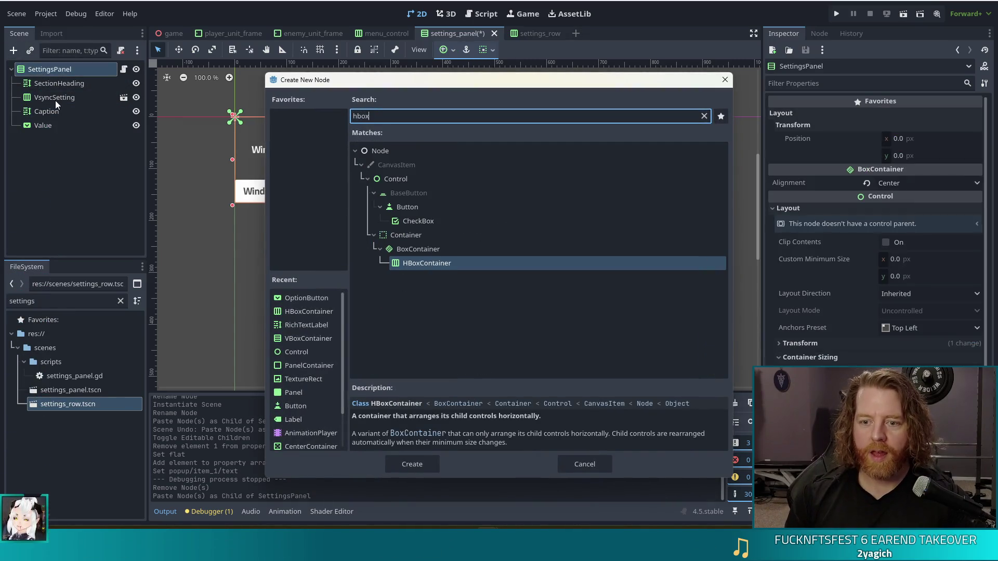
{"action": "double_click", "coordinate": [427, 263]}
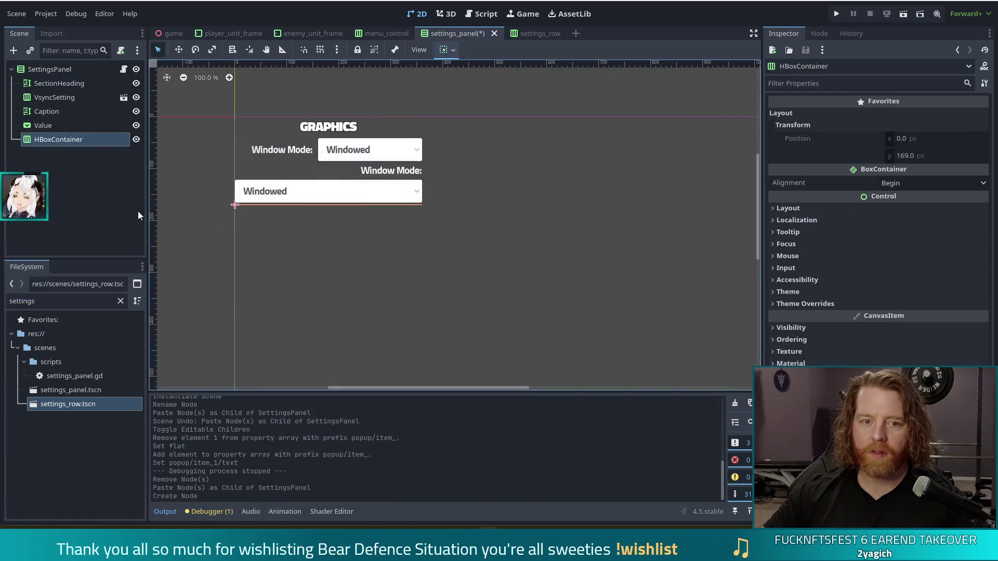
{"action": "left_click", "coordinate": [47, 125]}
{"action": "left_click", "coordinate": [49, 112], "text": "shift"}
{"action": "left_click_drag", "start_coordinate": [49, 111], "coordinate": [48, 140]}
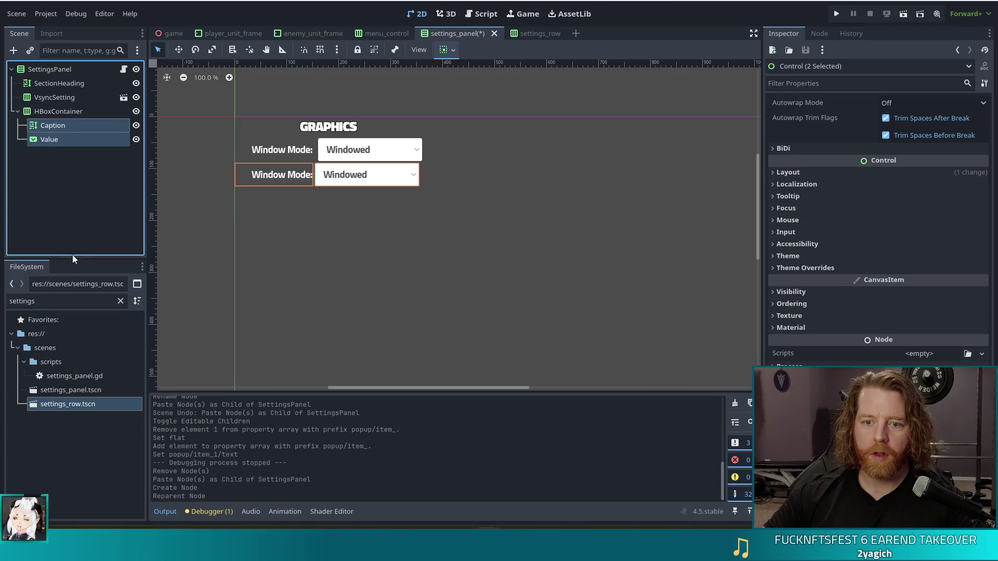
Delete the old VsyncSetting row.
{"action": "left_click", "coordinate": [57, 98]}
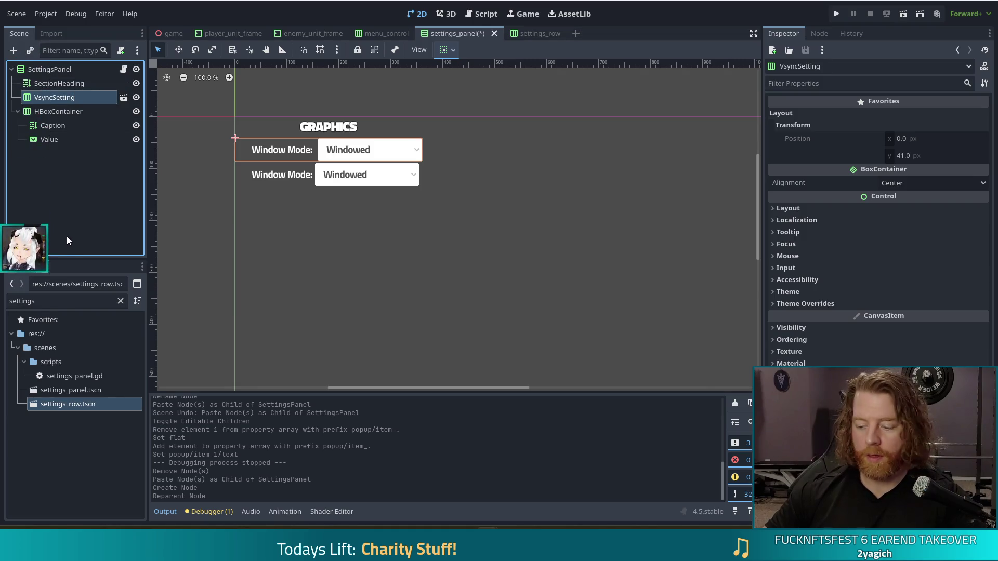
{"action": "key", "text": "Delete"}
{"action": "left_click", "coordinate": [465, 279]}
{"action": "left_click", "coordinate": [45, 84]}
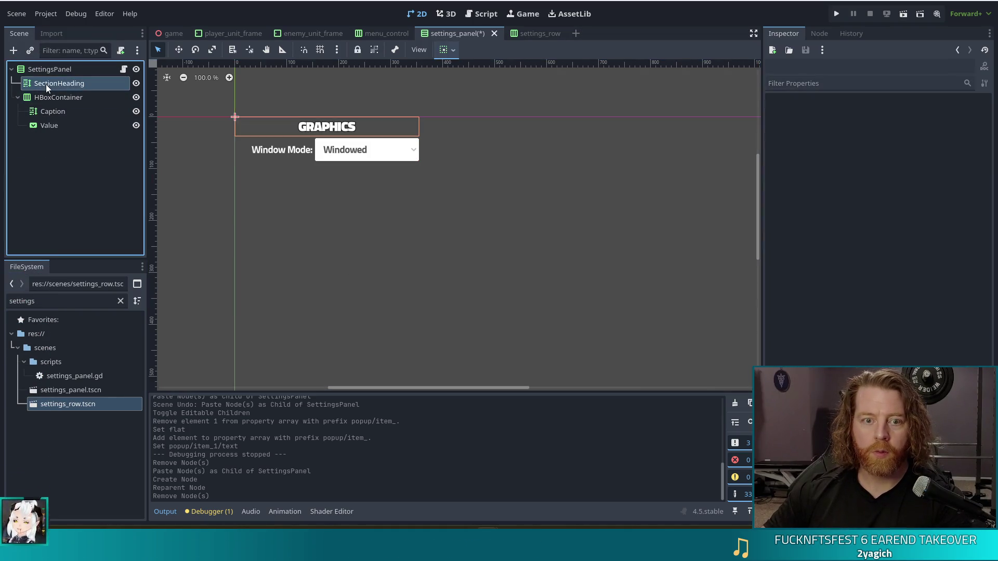
Set the HBoxContainer's Separation theme override to 10 and save the scene.
{"action": "left_click", "coordinate": [43, 99]}
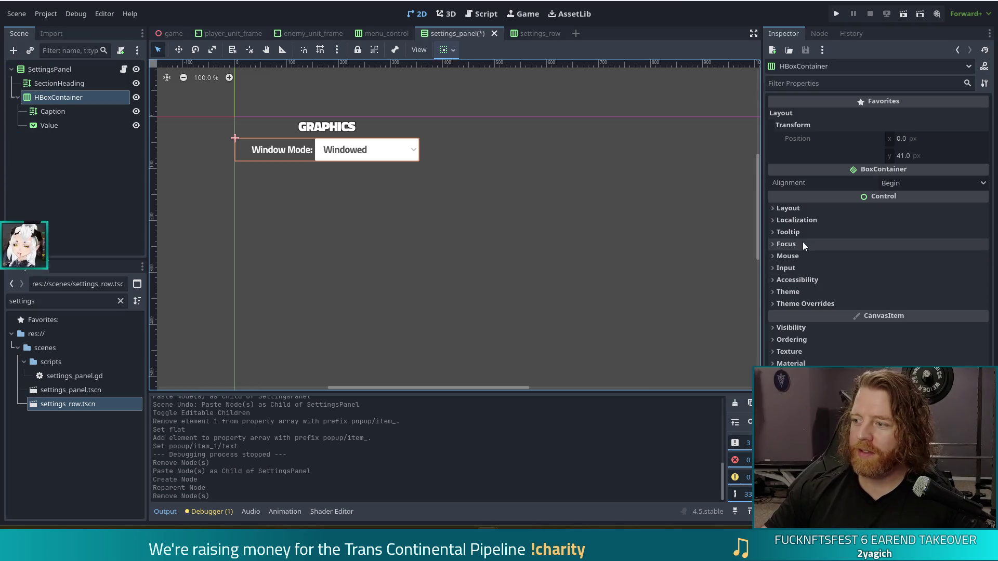
{"action": "left_click", "coordinate": [815, 304]}
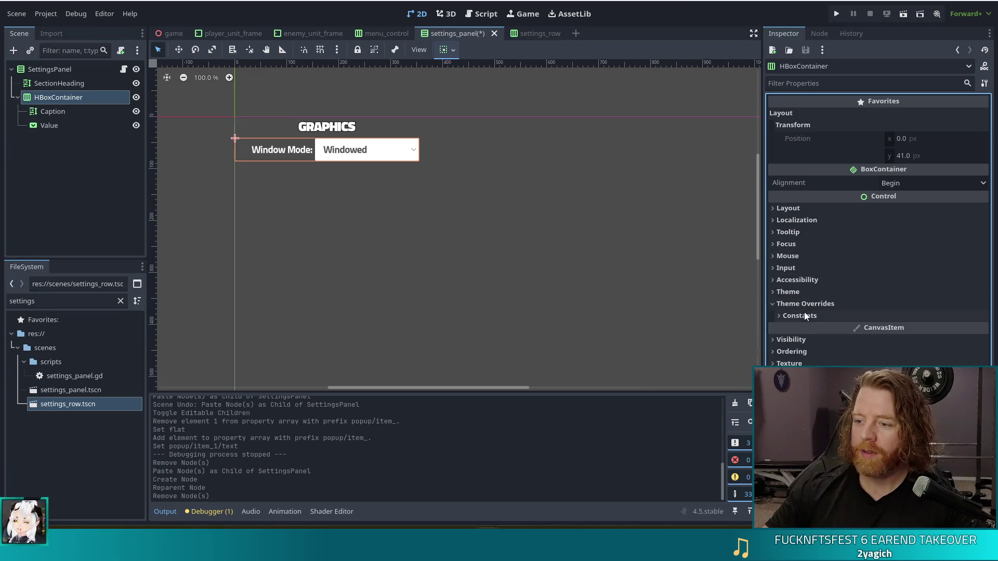
{"action": "left_click", "coordinate": [804, 315]}
{"action": "left_click", "coordinate": [898, 329]}
{"action": "type", "text": "10"}
{"action": "key", "text": "Return"}
{"action": "key", "text": "ctrl+s"}
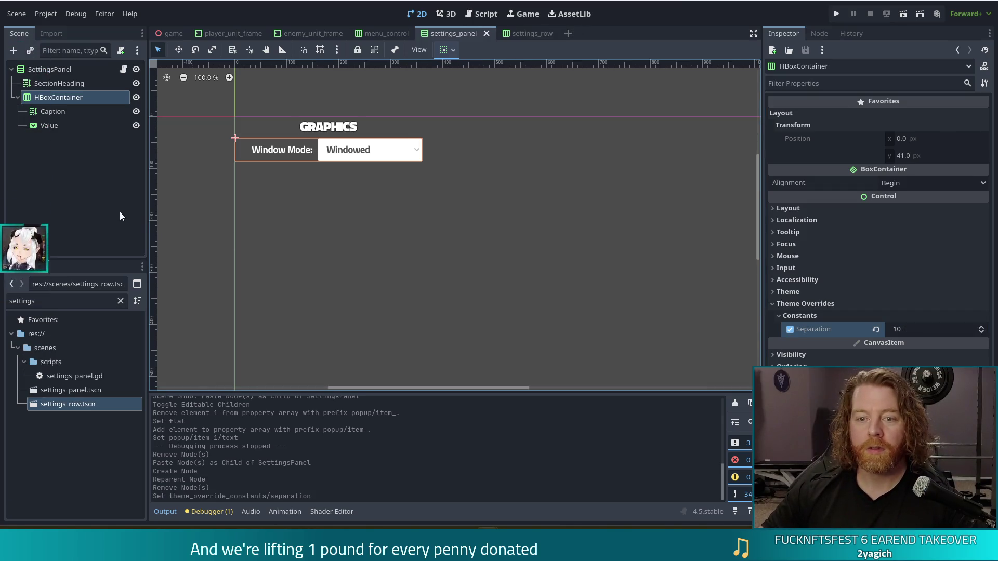
Close the settings_row scene tab.
{"action": "left_click", "coordinate": [62, 111]}
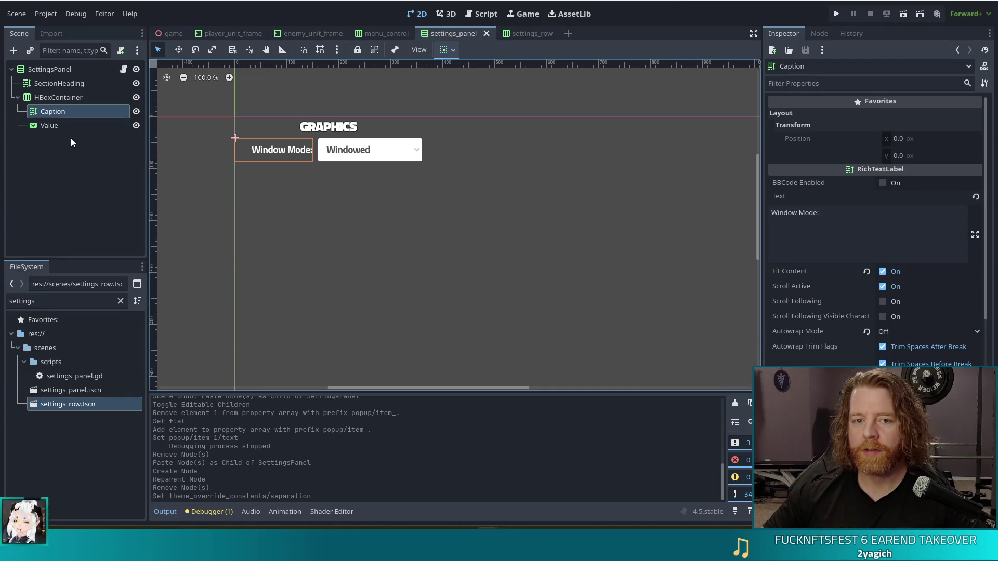
{"action": "left_click", "coordinate": [554, 34]}
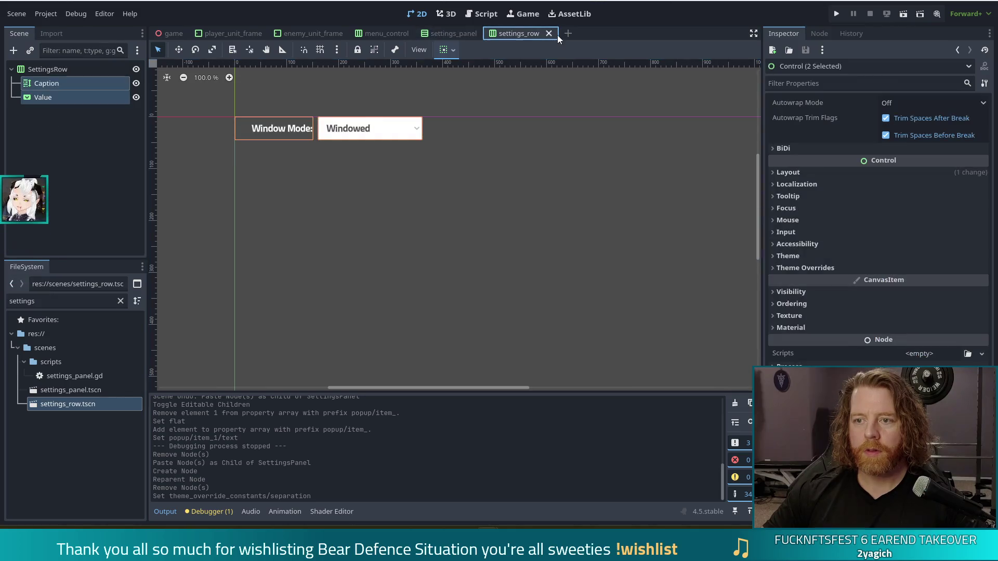
{"action": "left_click", "coordinate": [551, 33]}
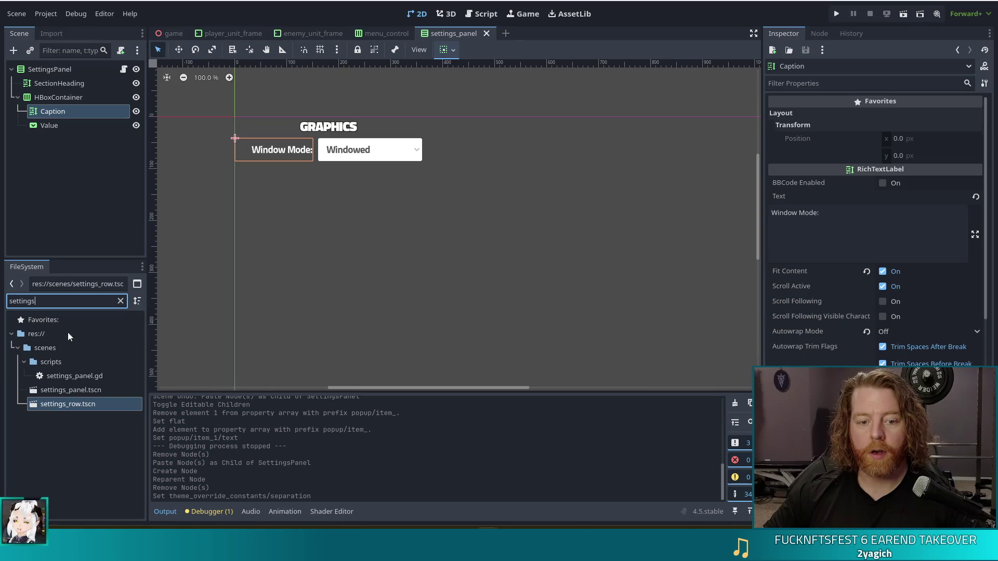
Delete settings_row.tscn from the project in the FileSystem dock.
{"action": "left_click", "coordinate": [67, 391]}
{"action": "left_click", "coordinate": [67, 404]}
{"action": "key", "text": "Delete"}
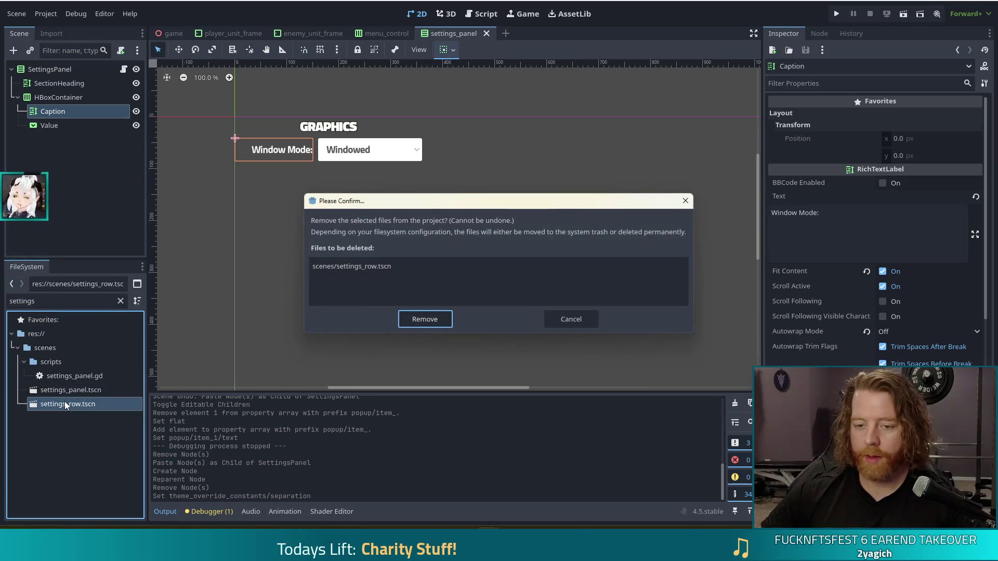
{"action": "key", "text": "Return"}
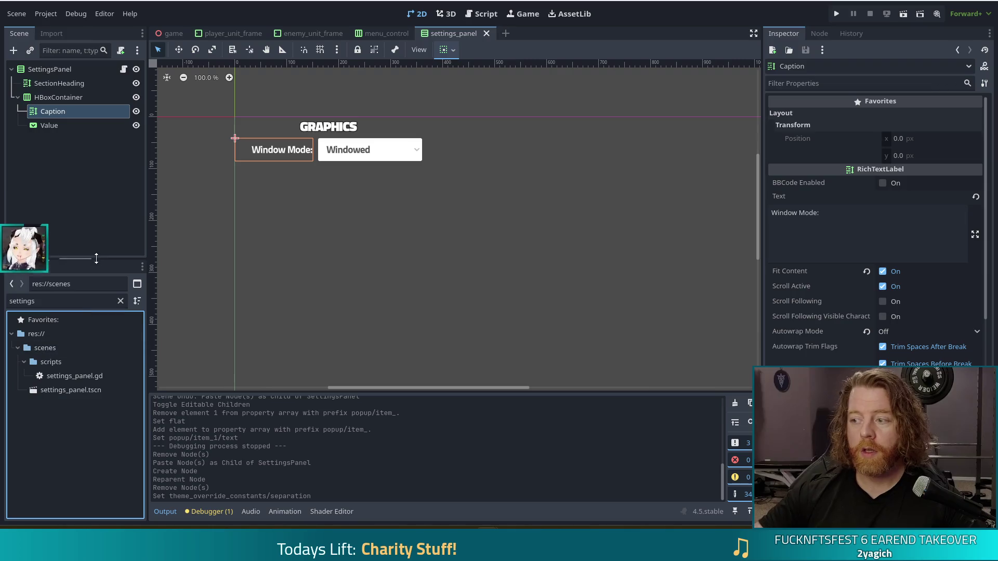
{"action": "left_click", "coordinate": [96, 214]}
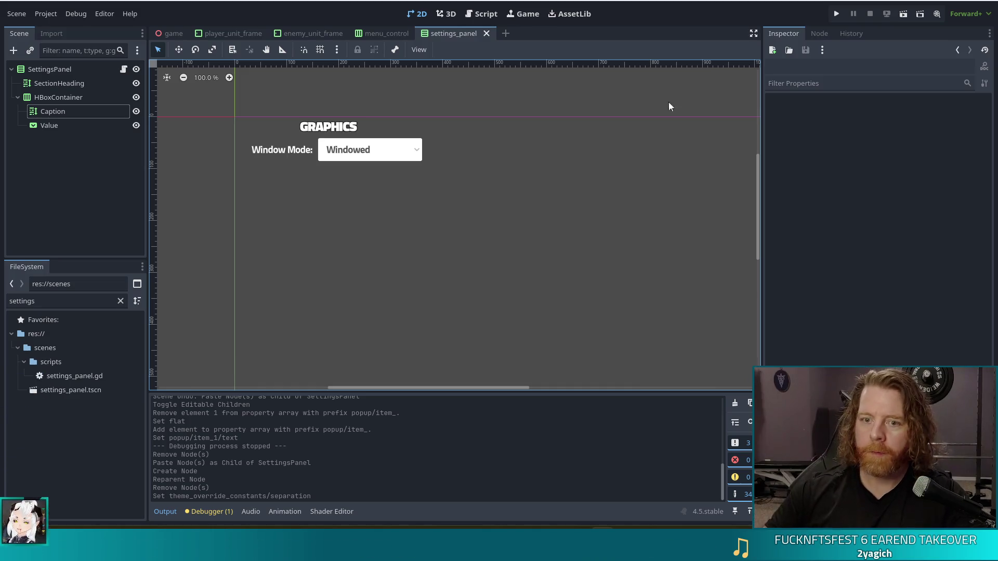
{"action": "left_click", "coordinate": [59, 97]}
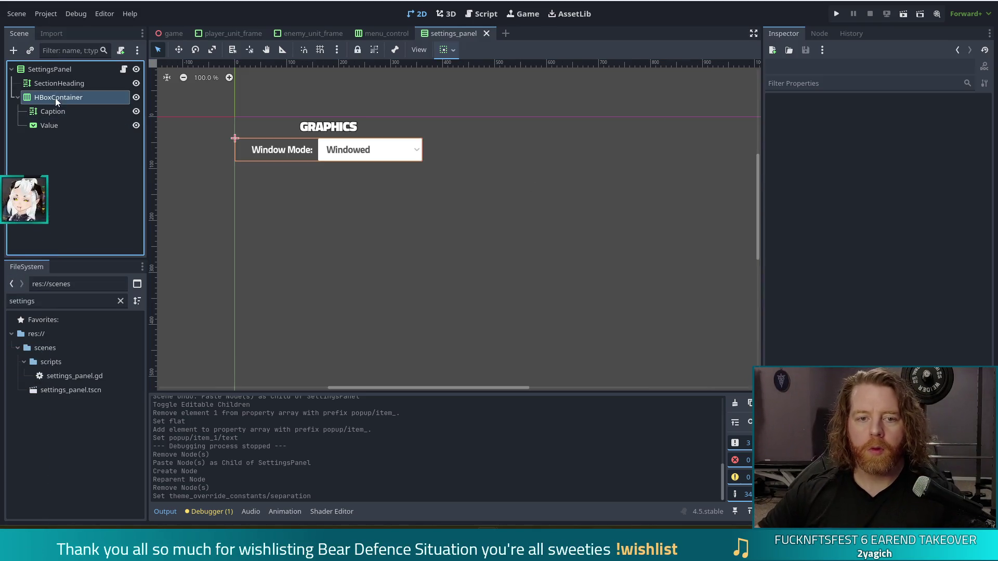
Rename the HBoxContainer row to WindowMode.
{"action": "key", "text": "F2"}
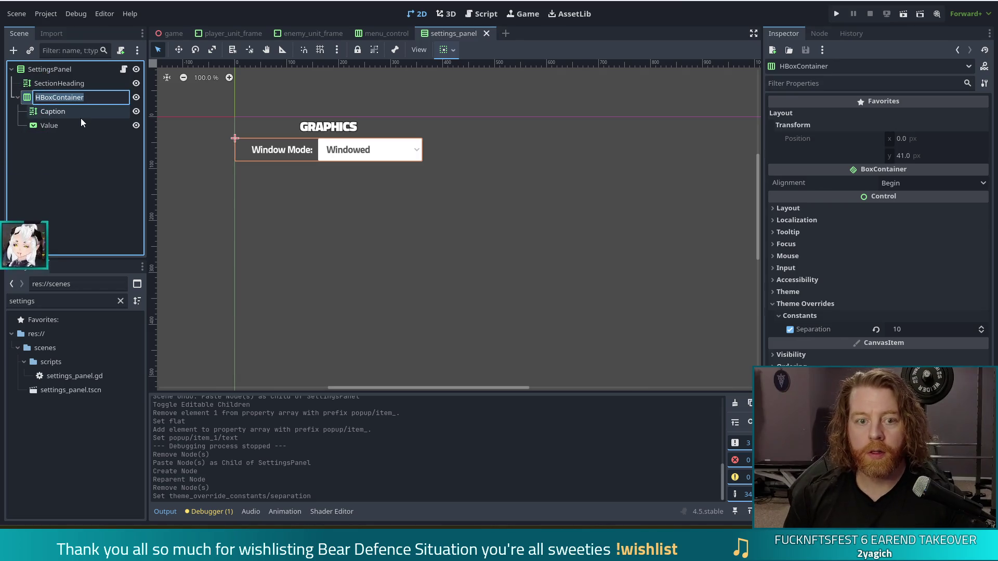
{"action": "type", "text": "W"}
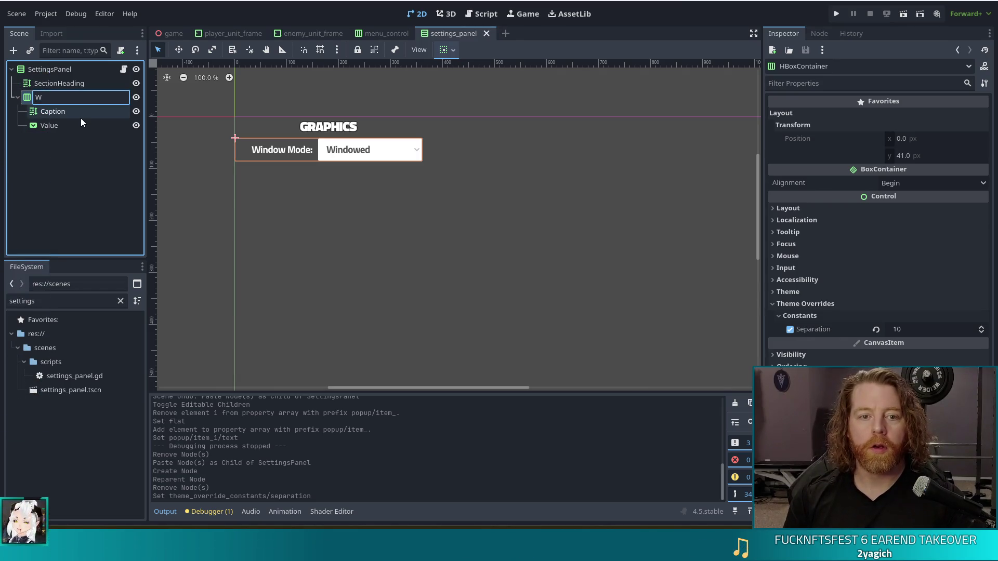
{"action": "type", "text": "idow "}
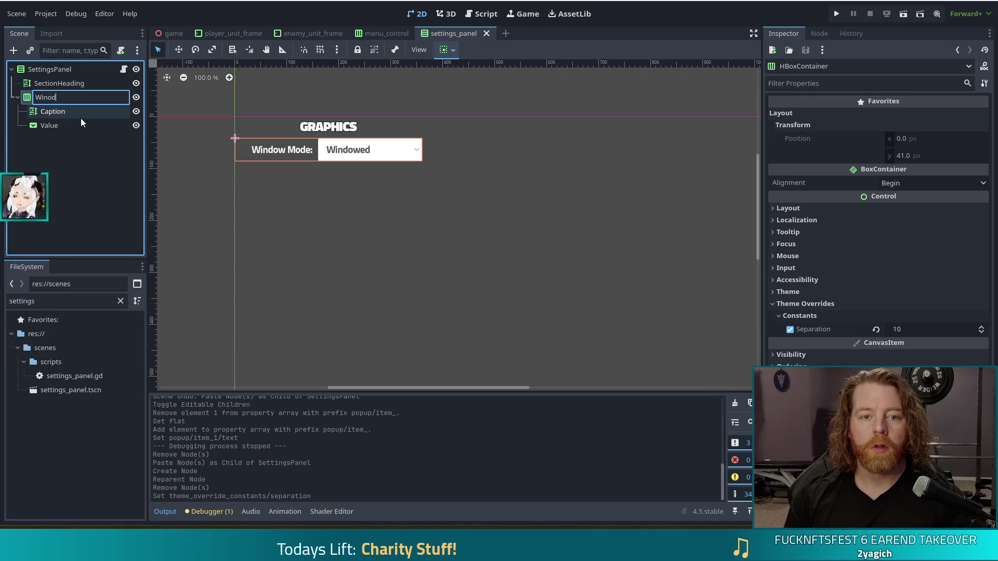
{"action": "type", "text": "Mode"}
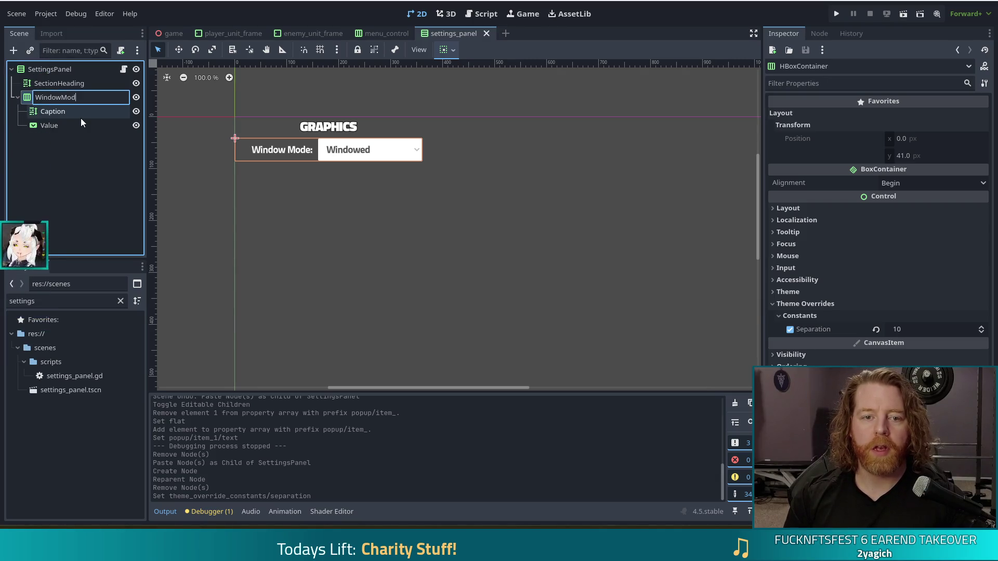
{"action": "key", "text": "Return"}
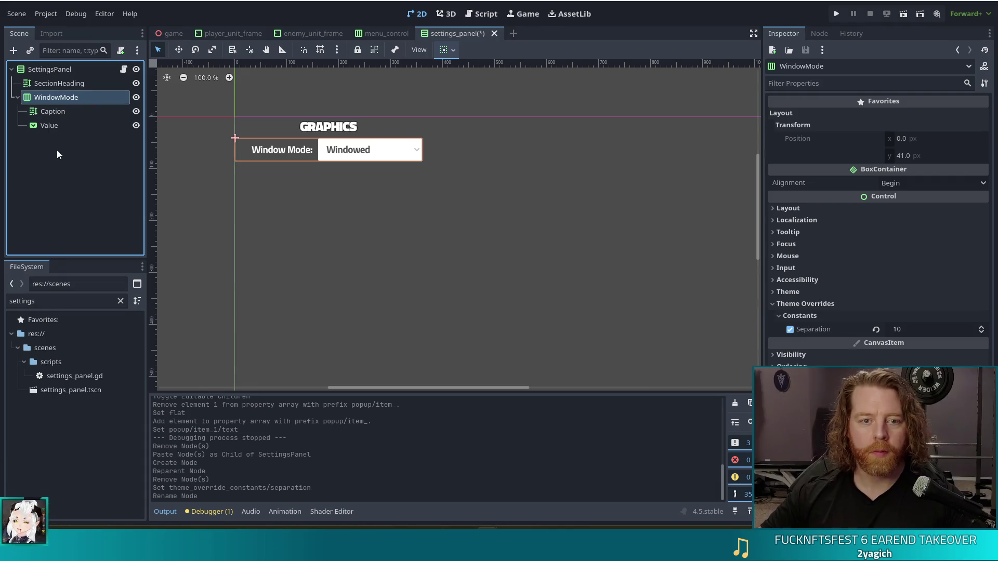
Duplicate the WindowMode row, creating WindowMode2.
{"action": "left_click", "coordinate": [56, 127]}
{"action": "left_click", "coordinate": [52, 97]}
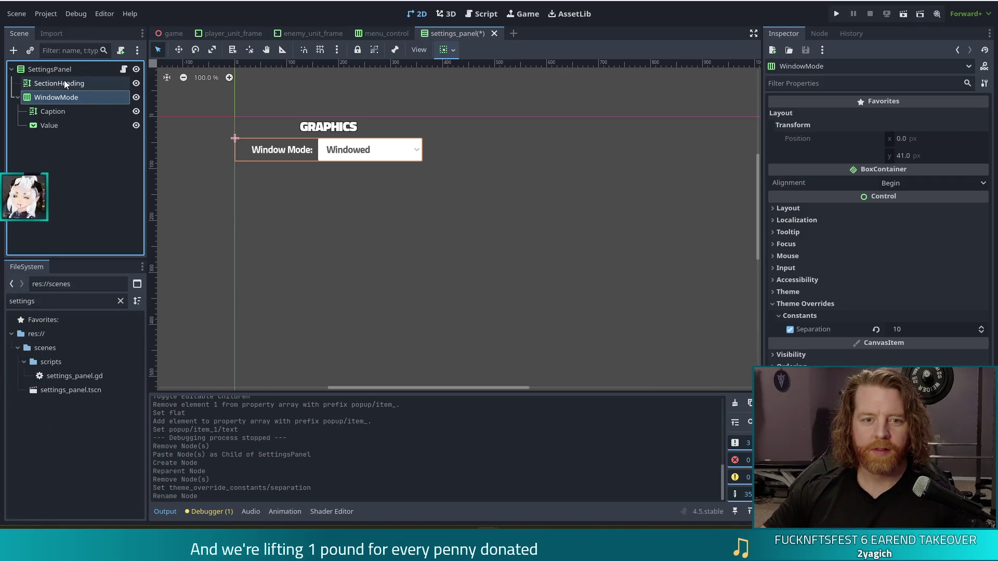
{"action": "key", "text": "ctrl+d"}
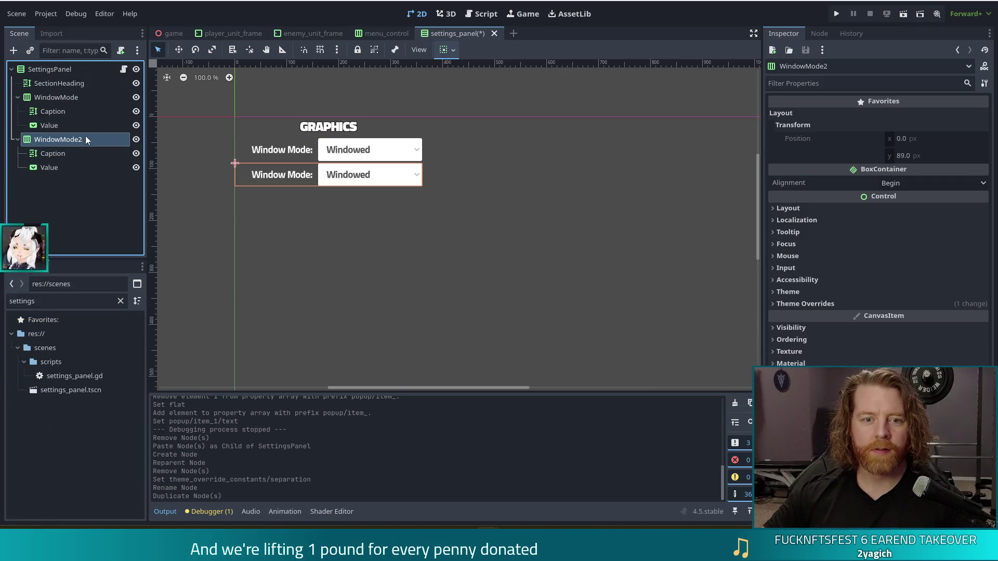
Rename the duplicated row to Vsync and set its Caption text to 'Sync:'.
{"action": "double_click", "coordinate": [59, 139]}
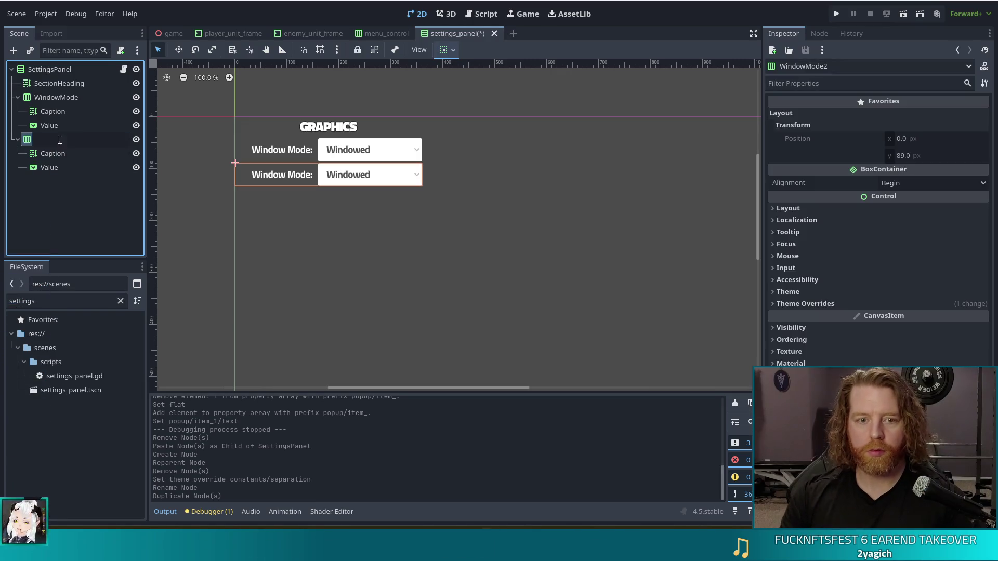
{"action": "type", "text": "Vsync"}
{"action": "key", "text": "Return"}
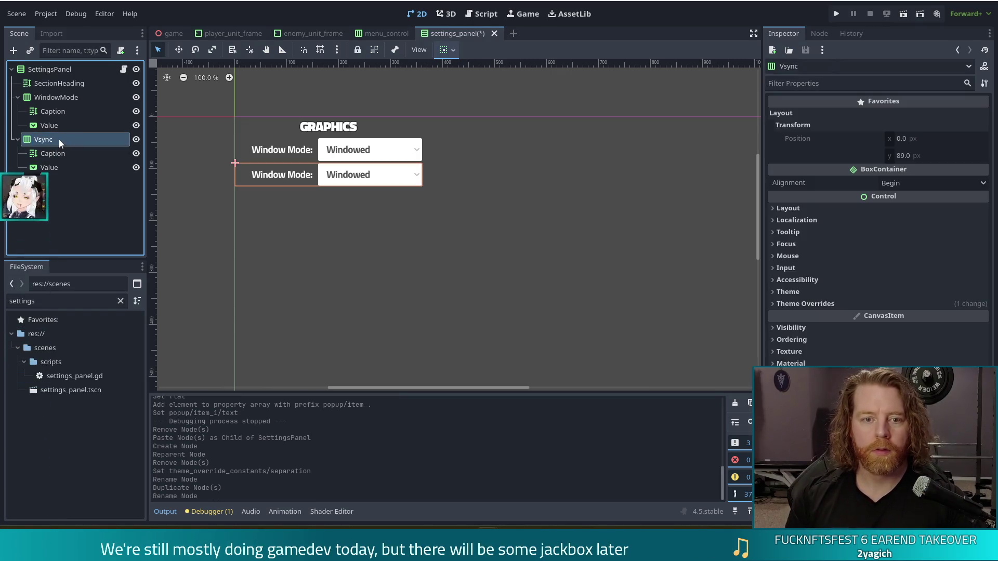
{"action": "left_click", "coordinate": [52, 153]}
{"action": "triple_click", "coordinate": [847, 213]}
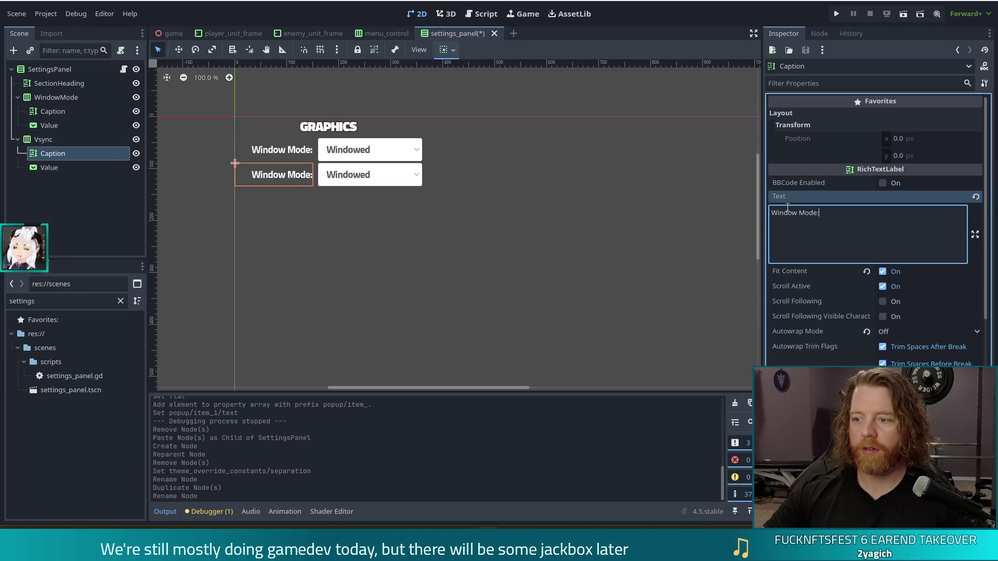
{"action": "type", "text": "Sync:"}
{"action": "key", "text": "Return"}
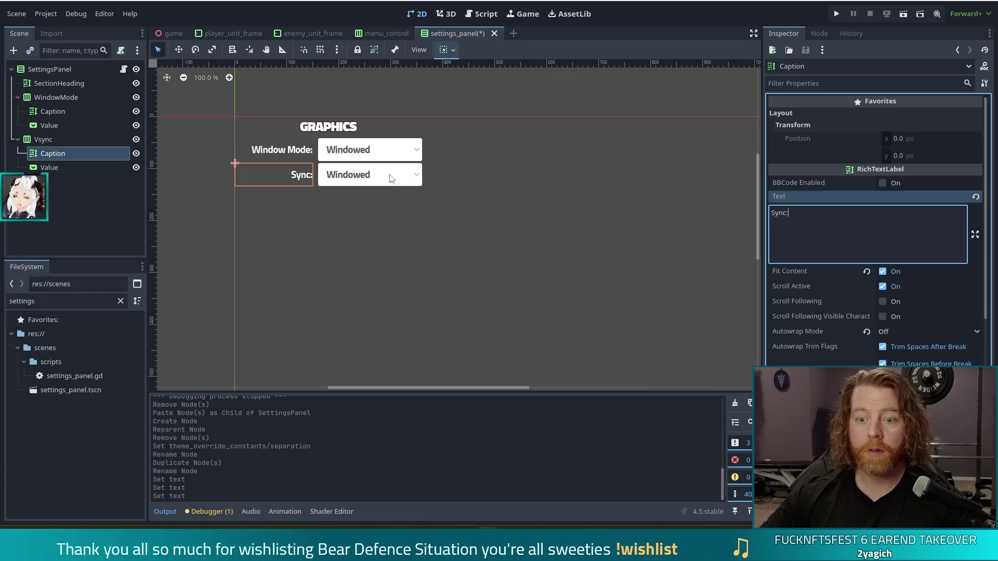
Change the Vsync dropdown items to On and Off and save the scene.
{"action": "left_click", "coordinate": [395, 180]}
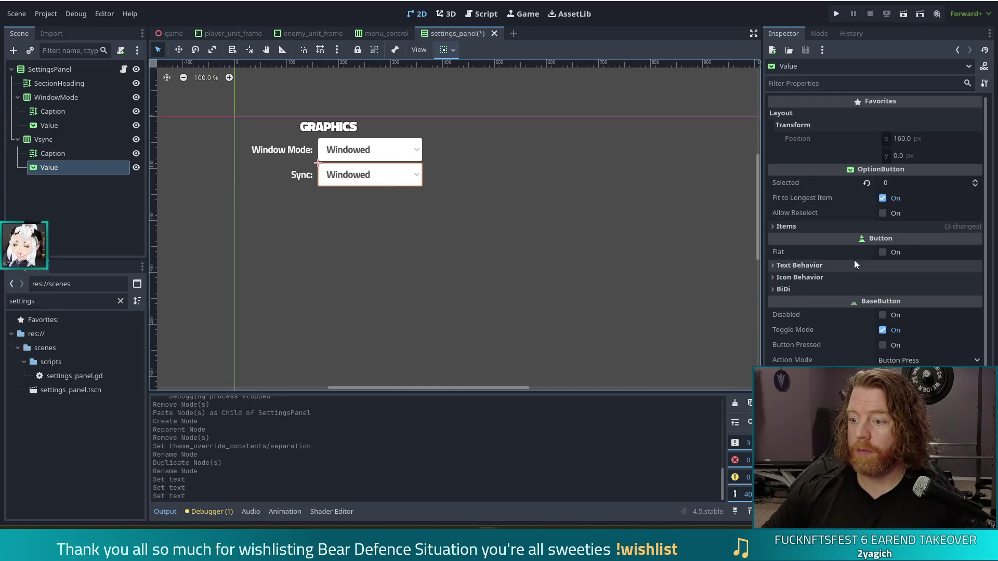
{"action": "left_click", "coordinate": [815, 230]}
{"action": "left_click", "coordinate": [920, 243]}
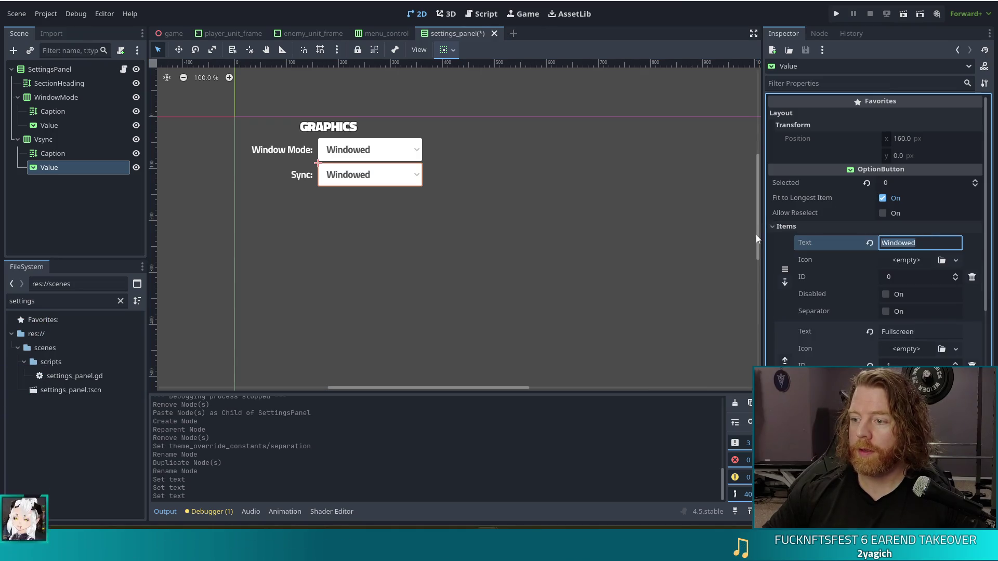
{"action": "type", "text": "On"}
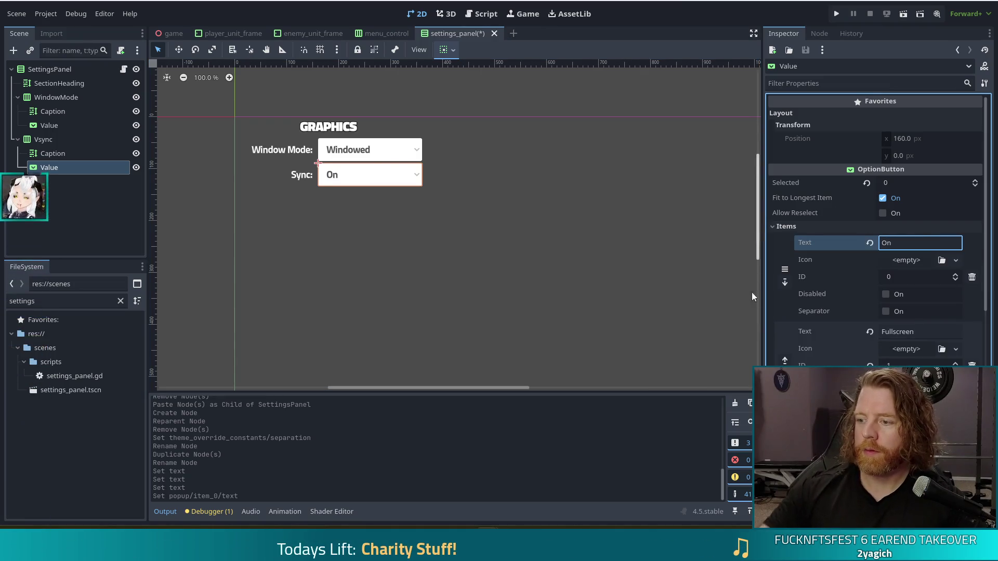
{"action": "left_click", "coordinate": [927, 331]}
{"action": "key", "text": "ctrl+a"}
{"action": "type", "text": "Off"}
{"action": "key", "text": "Return"}
{"action": "key", "text": "ctrl+s"}
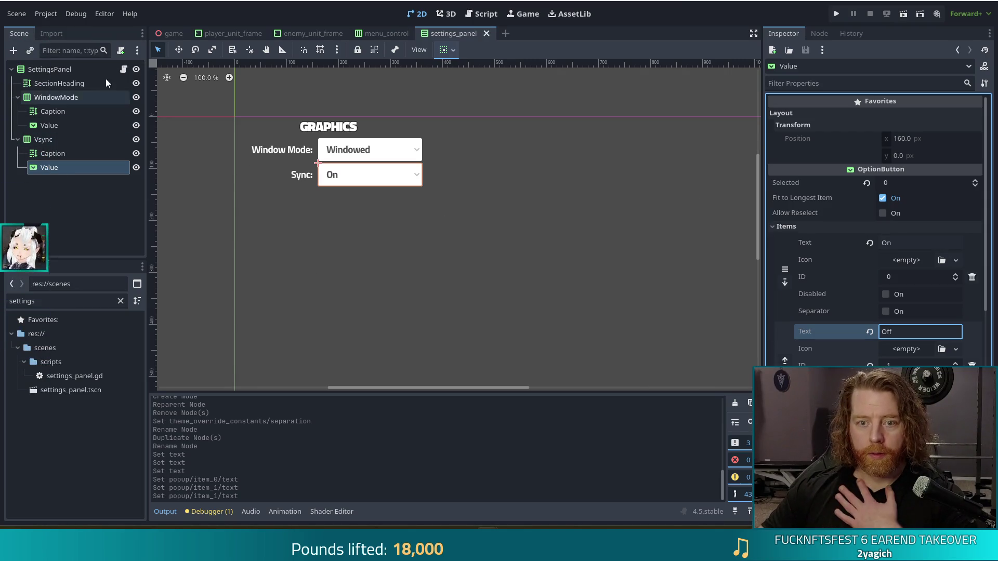
{"action": "left_click", "coordinate": [124, 69]}
Write func load() -> void: pass and func save() -> void: pass in settings_panel.gd and save.
{"action": "left_click", "coordinate": [494, 235]}
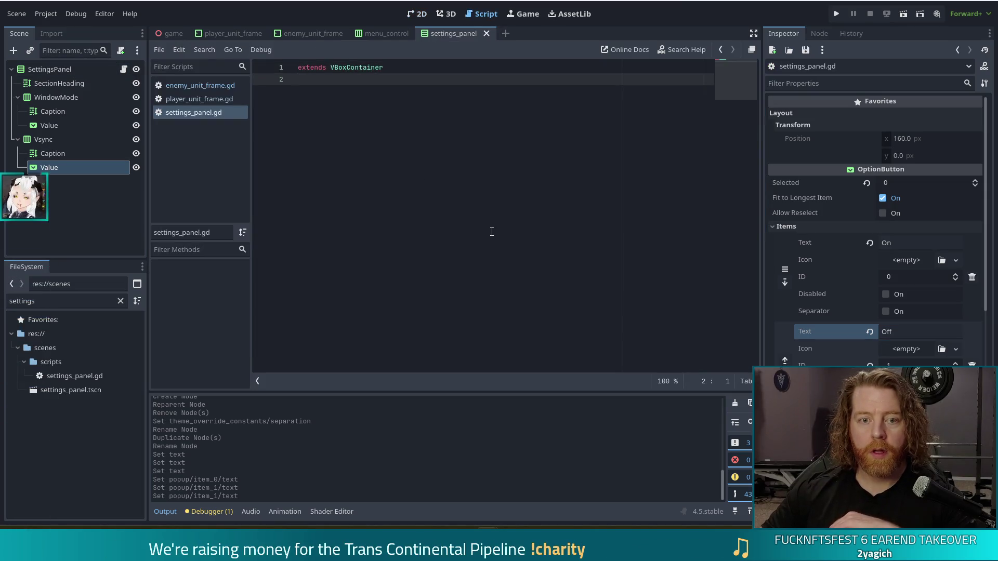
{"action": "key", "text": "Return"}
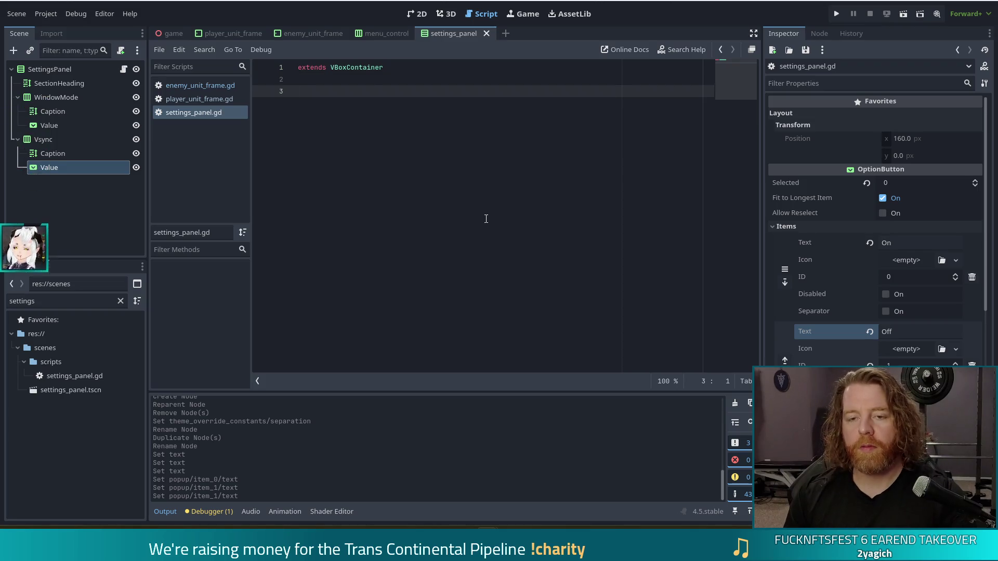
{"action": "key", "text": "Return"}
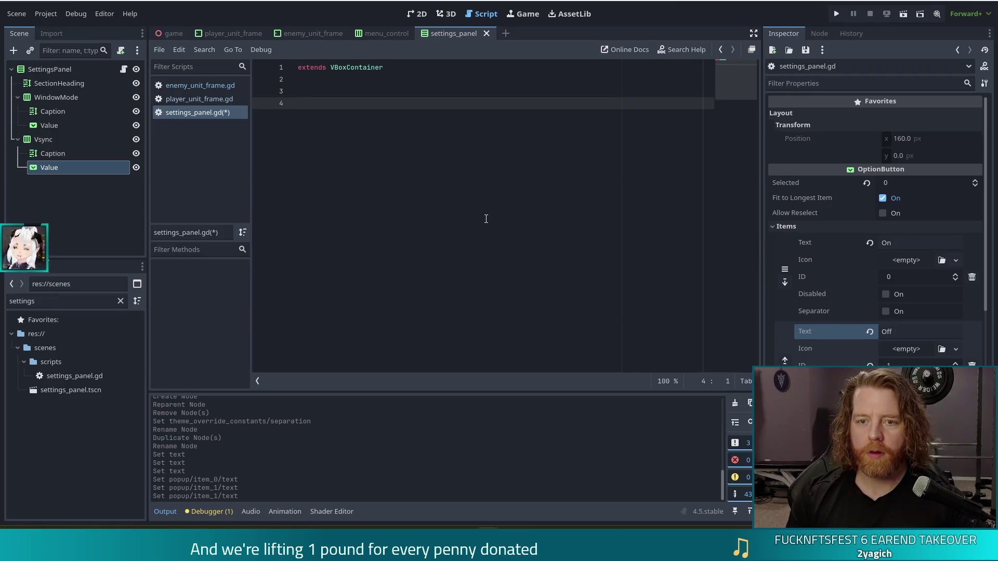
{"action": "type", "text": "func l"}
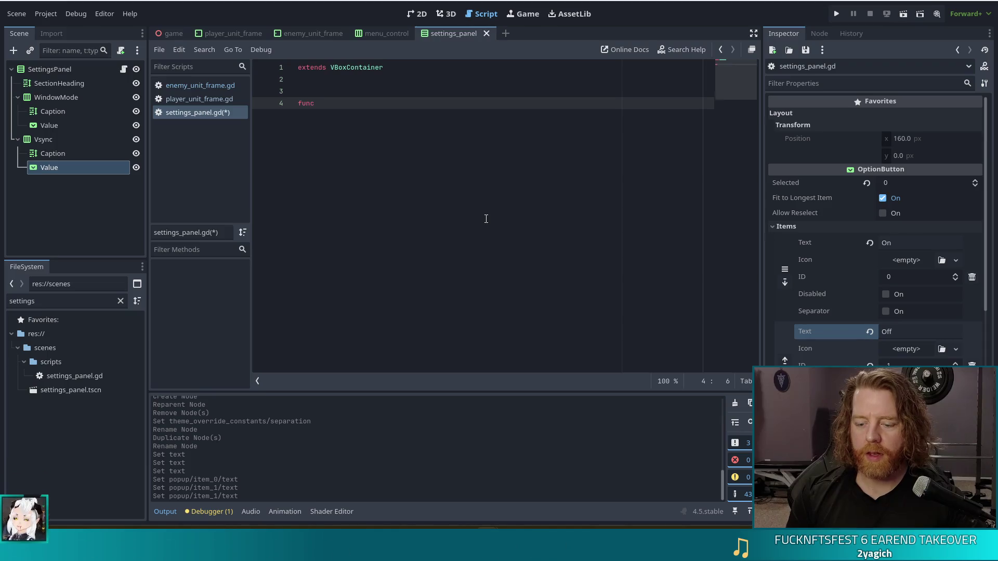
{"action": "type", "text": "oad"}
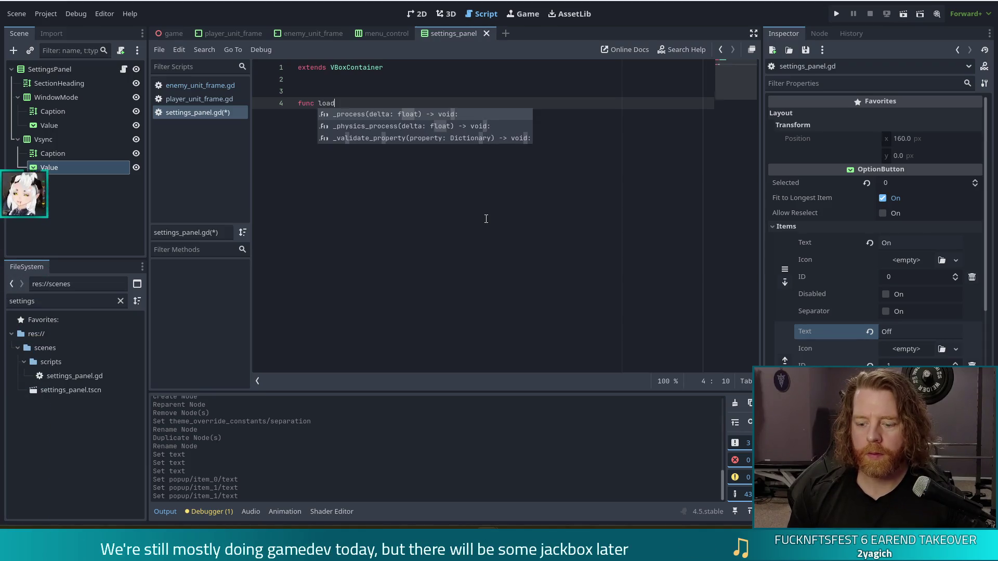
{"action": "type", "text": "() -"}
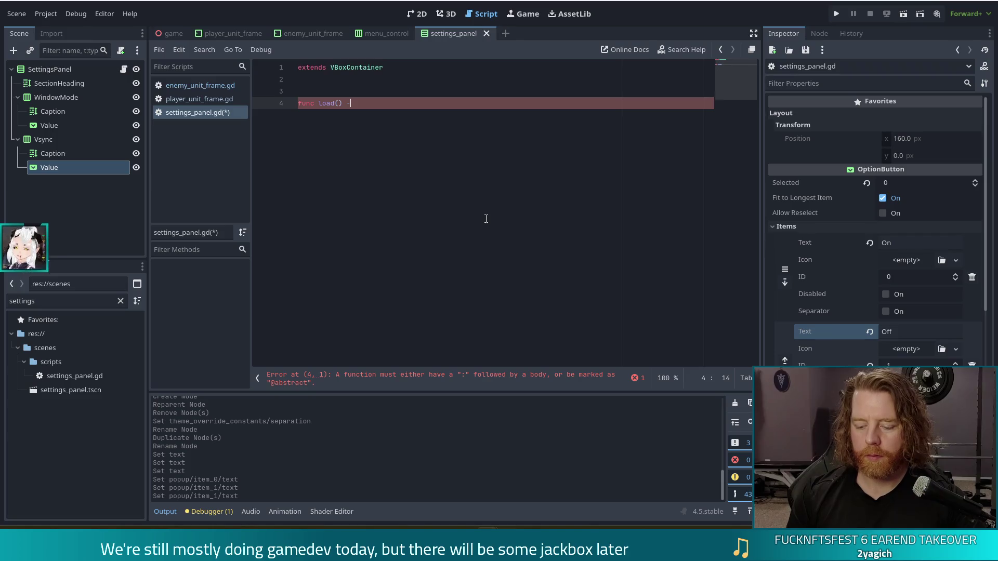
{"action": "key", "text": "Return"}
{"action": "type", "text": "pass"}
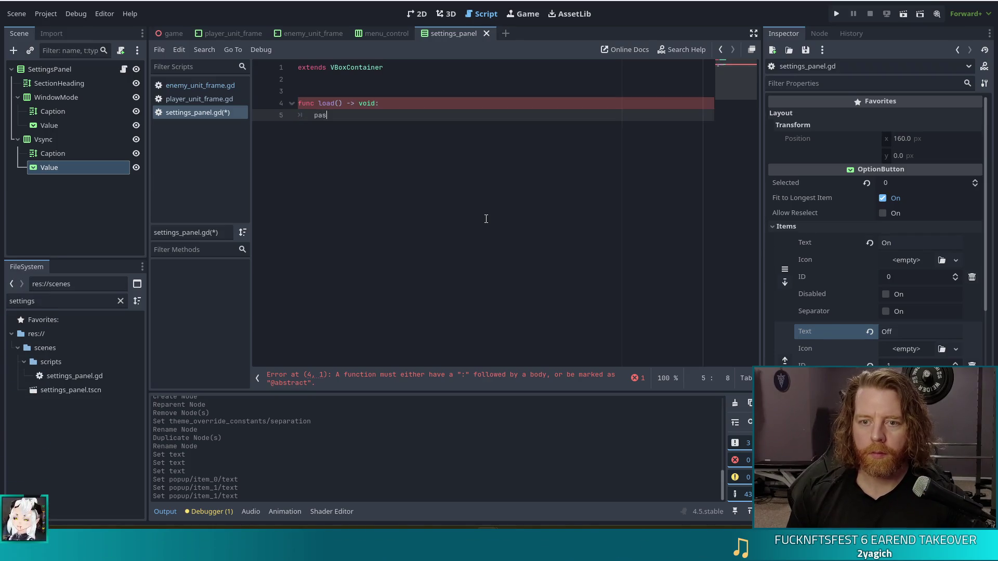
{"action": "key", "text": "Return"}
{"action": "key", "text": "Return"}
{"action": "key", "text": "Return"}
{"action": "type", "text": "func sav"}
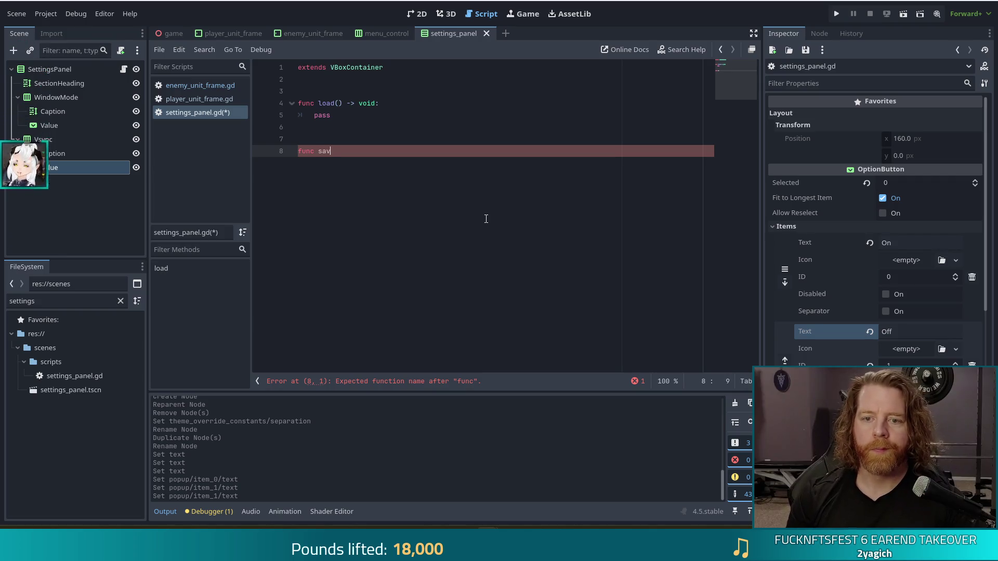
{"action": "type", "text": "e() -> void:"}
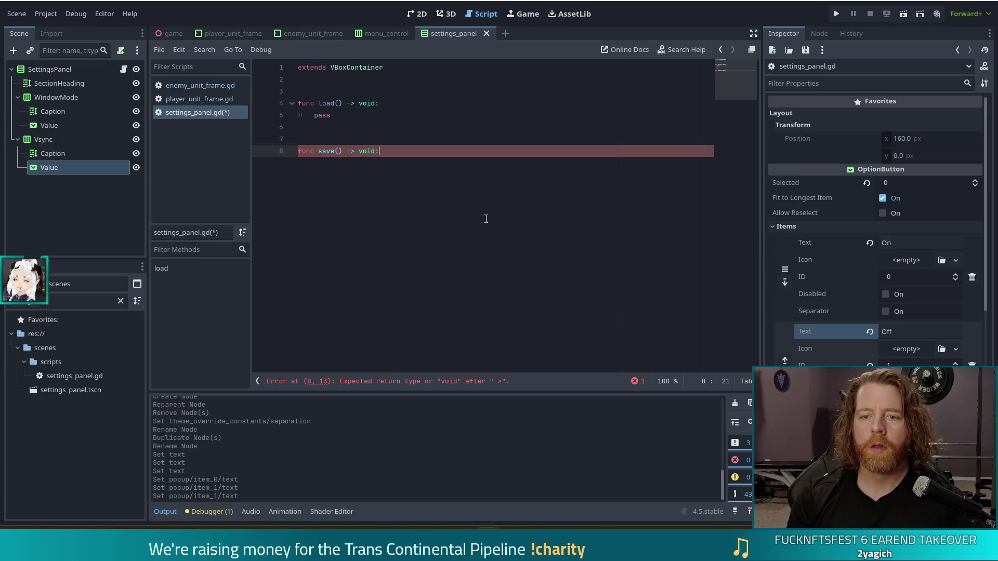
{"action": "key", "text": "Return"}
{"action": "type", "text": "pass"}
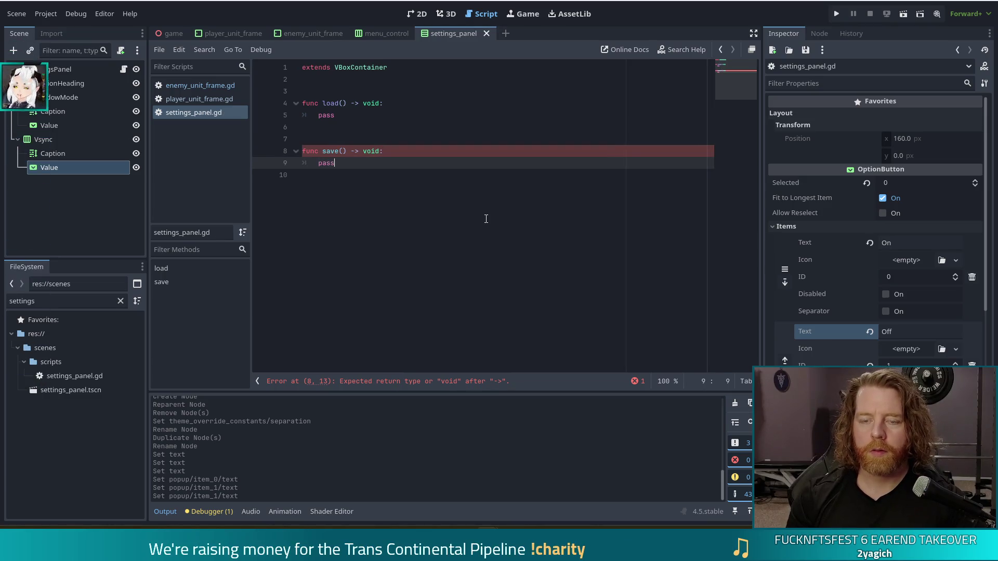
{"action": "key", "text": "ctrl+s"}
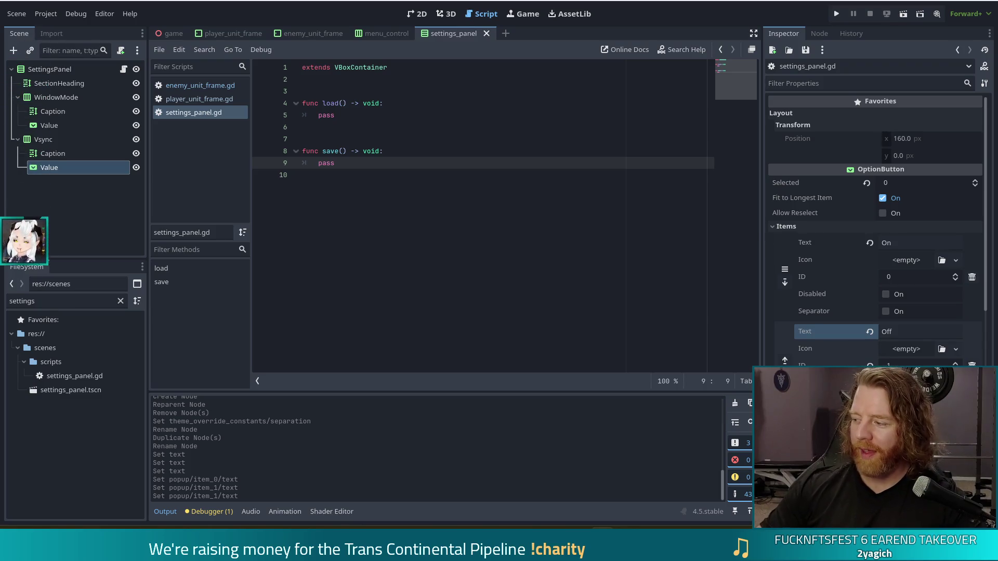
{"action": "key", "text": "alt+Tab"}
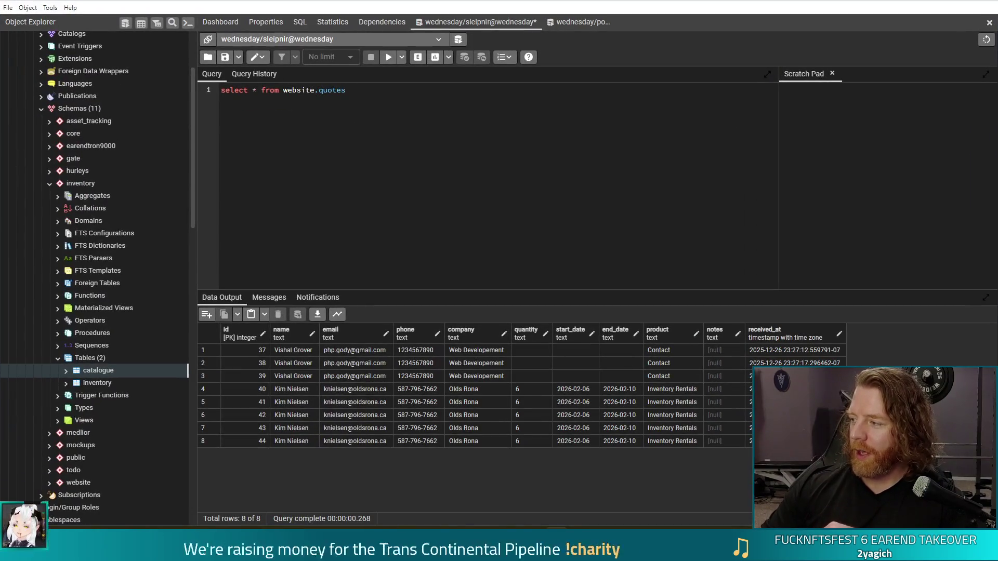
{"action": "key", "text": "alt+Tab"}
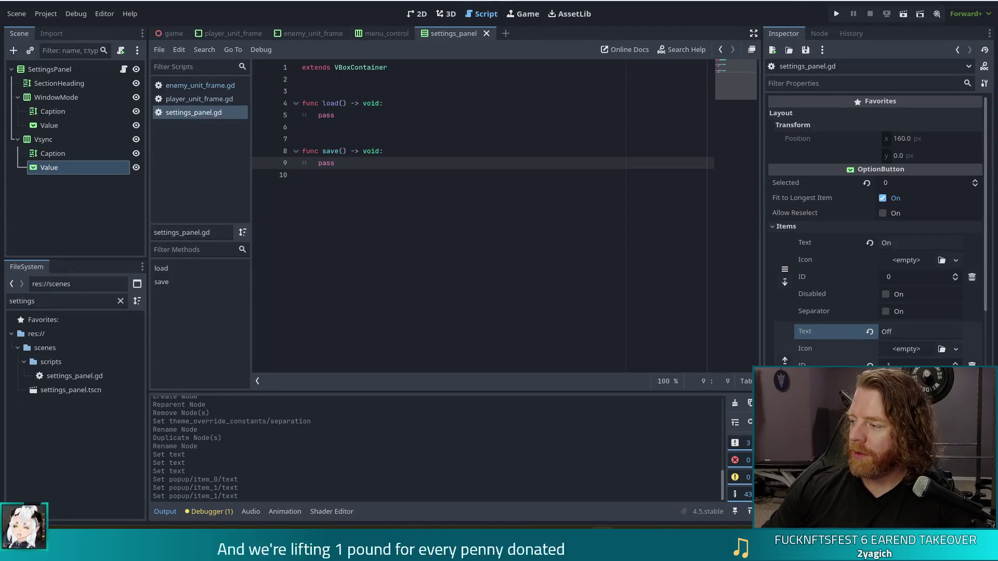
{"action": "key", "text": "alt+Tab"}
{"action": "key", "text": "alt+Tab"}
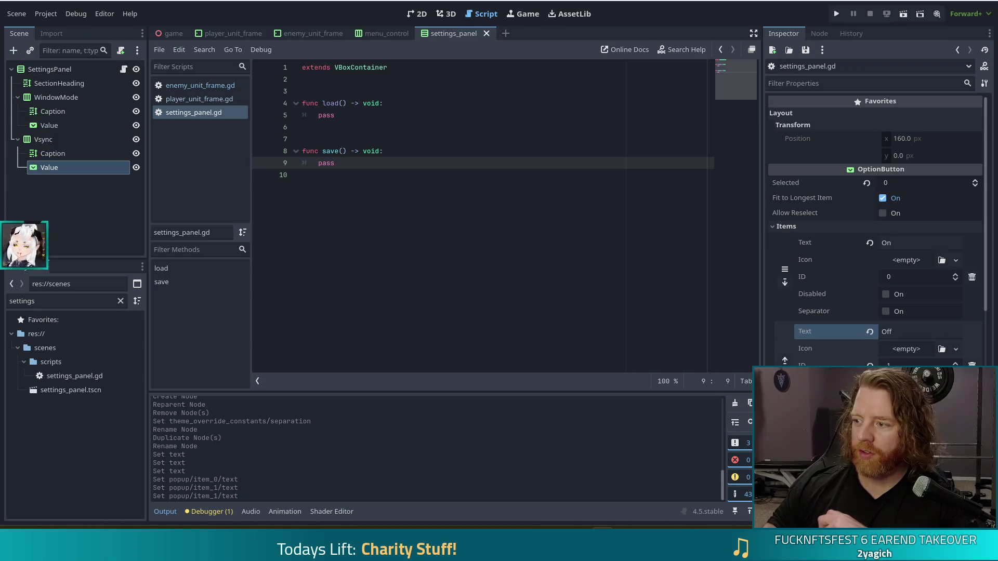
Review the script's functions, then return to the 2D view and select WindowMode/Value.
{"action": "left_click", "coordinate": [504, 255]}
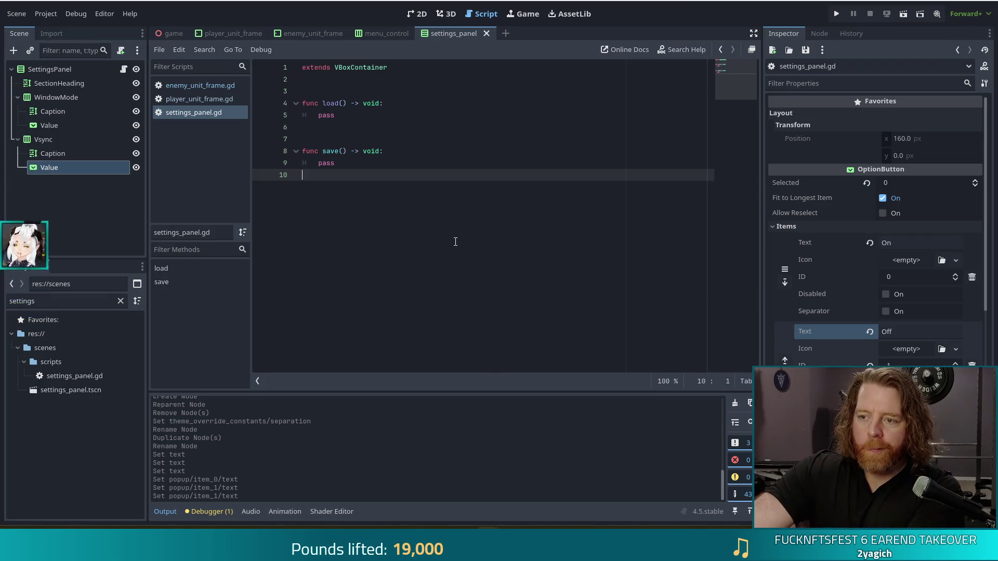
{"action": "left_click", "coordinate": [362, 117]}
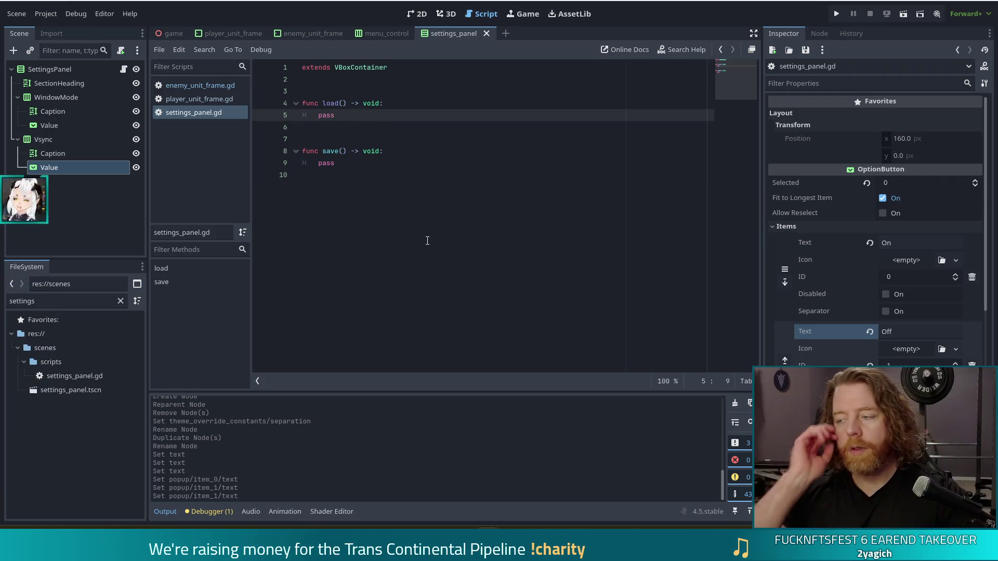
{"action": "double_click", "coordinate": [325, 165]}
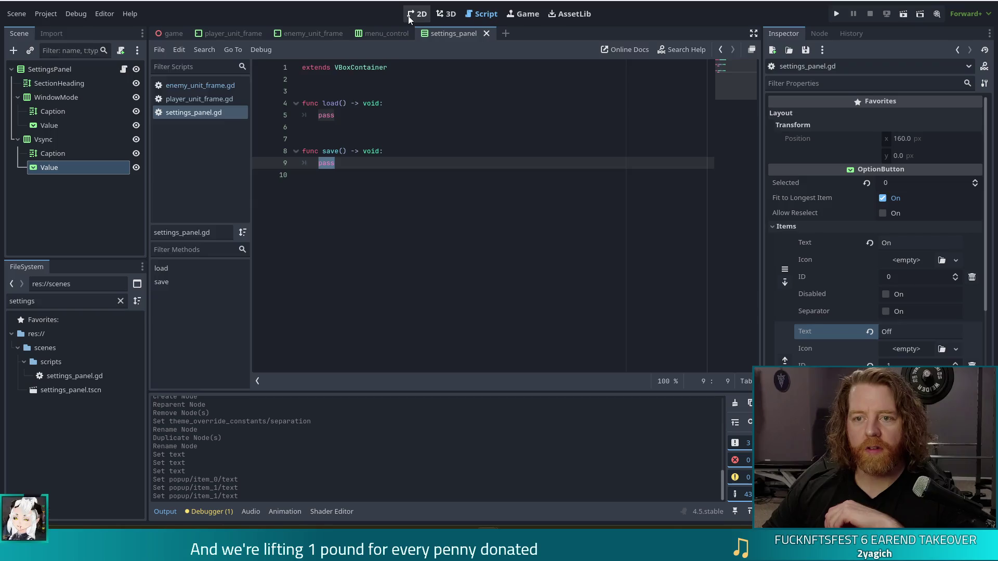
{"action": "left_click", "coordinate": [417, 14]}
{"action": "left_click", "coordinate": [344, 152]}
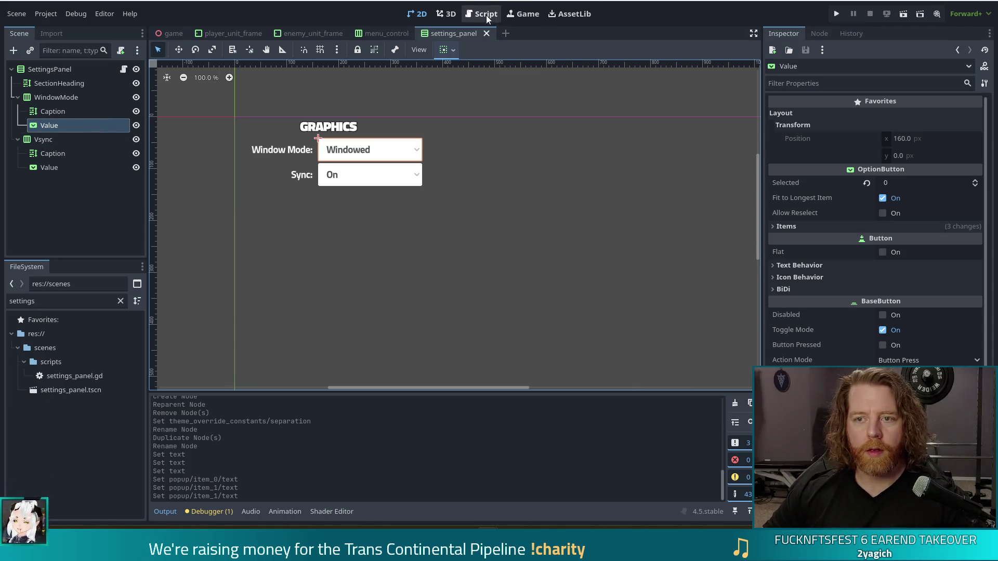
Insert blank lines on line 3 of settings_panel.gd for the variables.
{"action": "left_click", "coordinate": [488, 19]}
{"action": "left_click", "coordinate": [326, 92]}
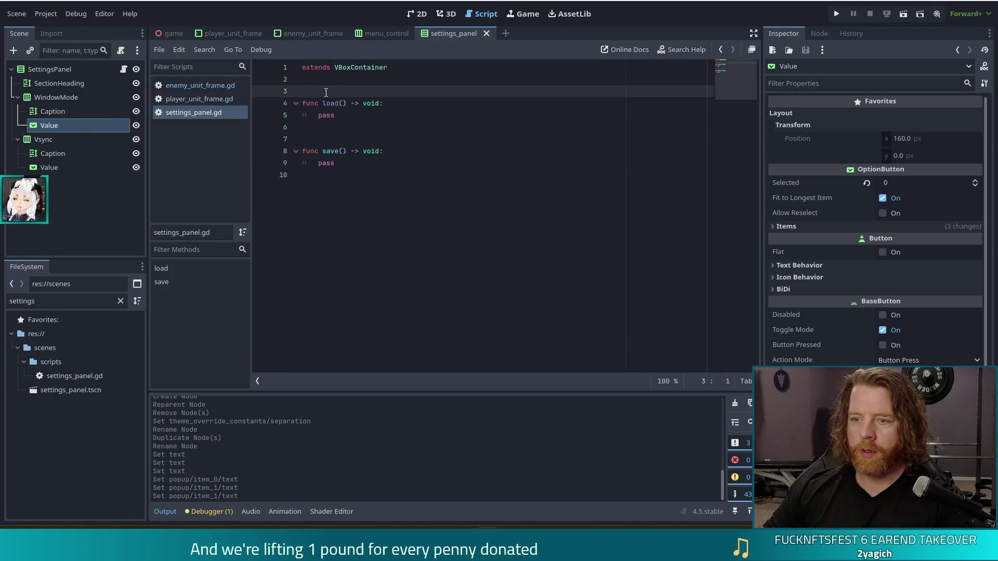
{"action": "key", "text": "Return"}
{"action": "key", "text": "Return"}
{"action": "left_click", "coordinate": [326, 91]}
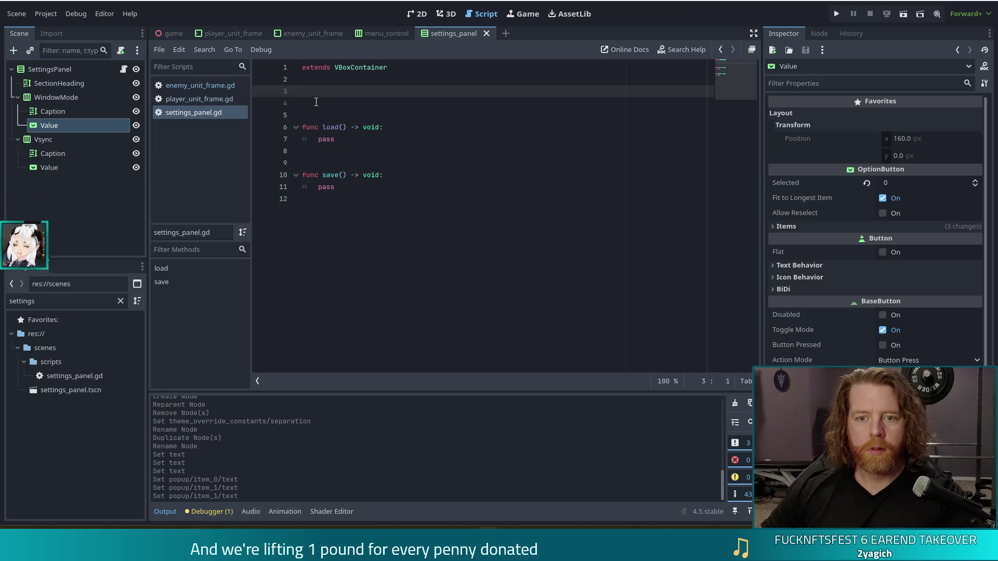
{"action": "key", "text": "Return"}
{"action": "left_click", "coordinate": [57, 167], "text": "ctrl"}
{"action": "left_click_drag", "start_coordinate": [252, 100], "coordinate": [312, 103]}
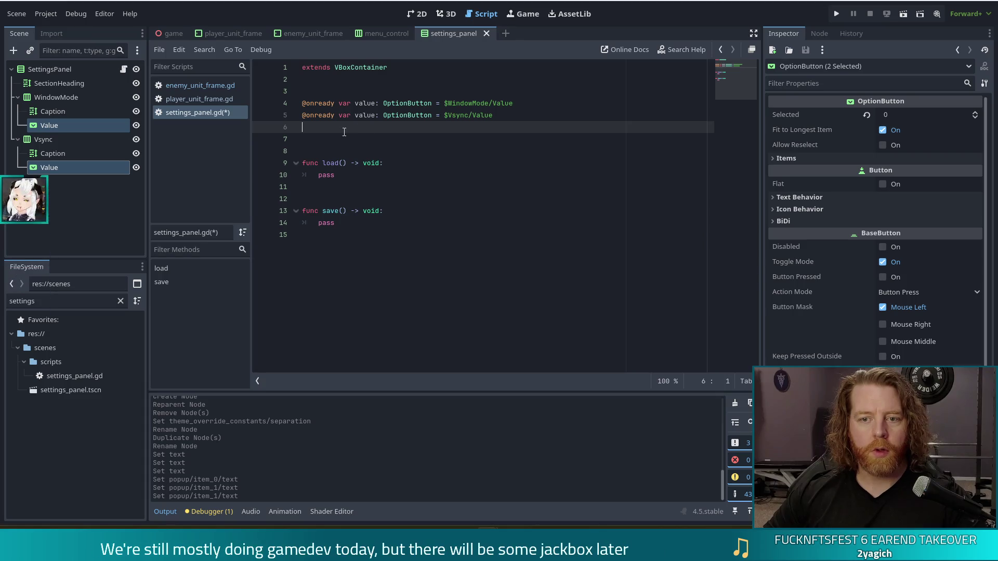
{"action": "key", "text": "BackSpace"}
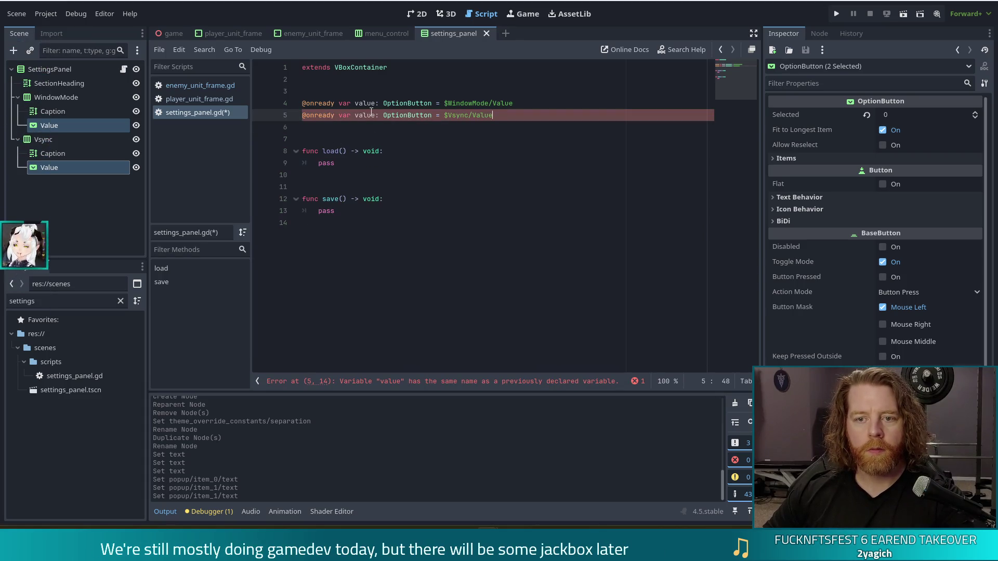
{"action": "double_click", "coordinate": [370, 103]}
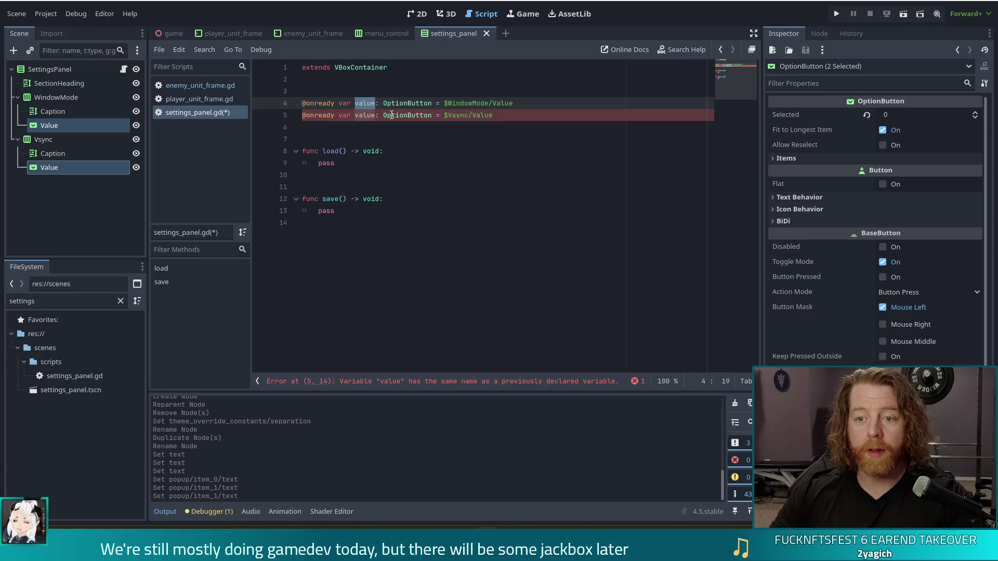